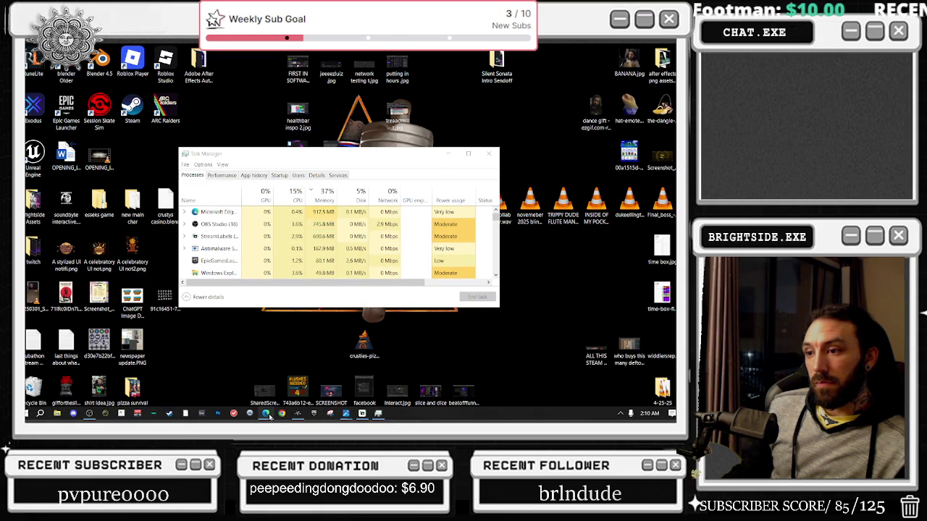
# Start the Know Good DEF: Atlanta live set on YouTube, reload it, then minimize the browser.
pyautogui.click(266, 414)
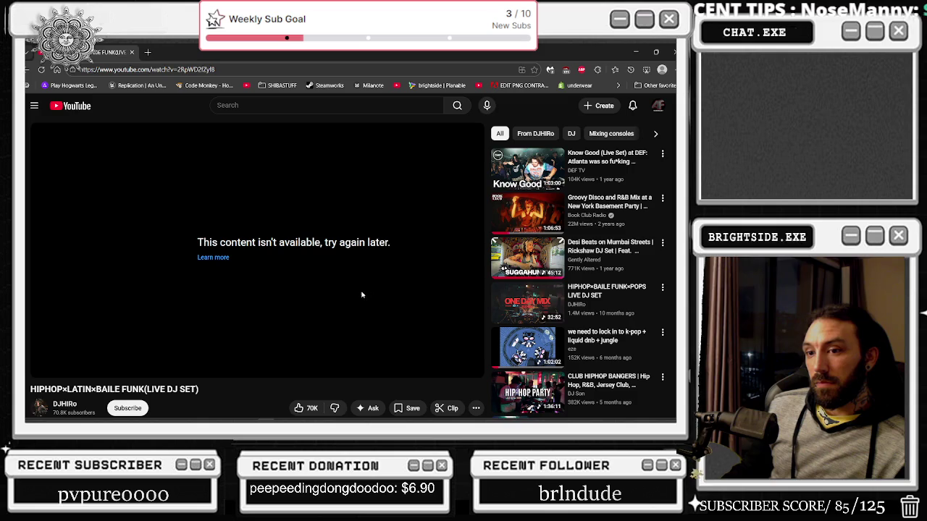
pyautogui.click(517, 266)
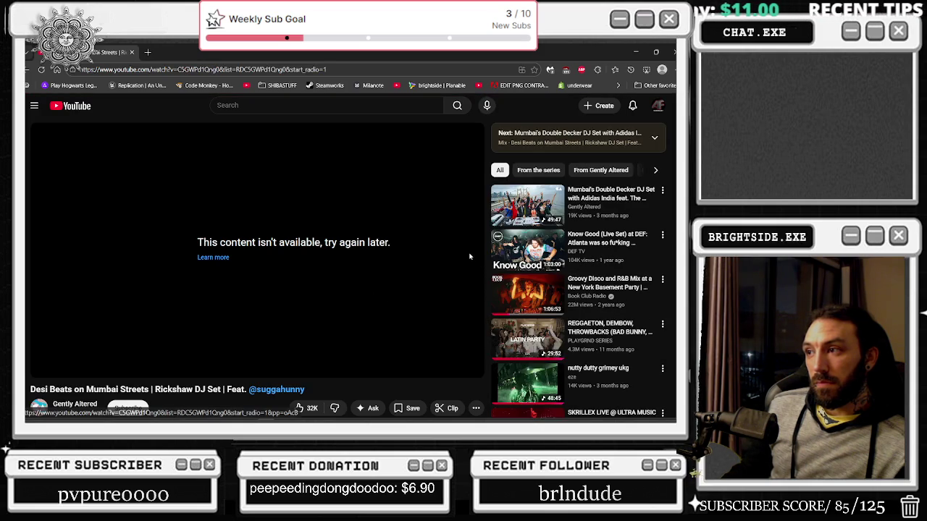
pyautogui.click(527, 250)
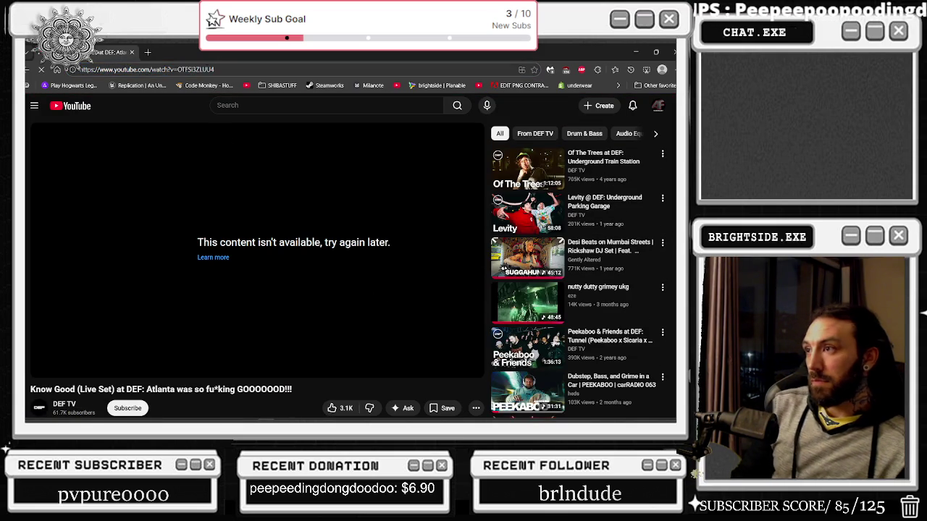
pyautogui.press('F5')
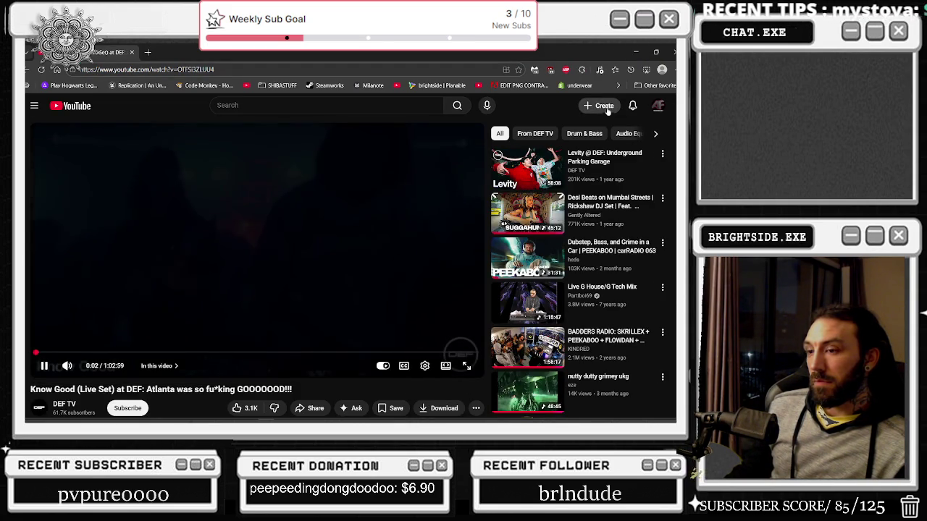
pyautogui.click(636, 53)
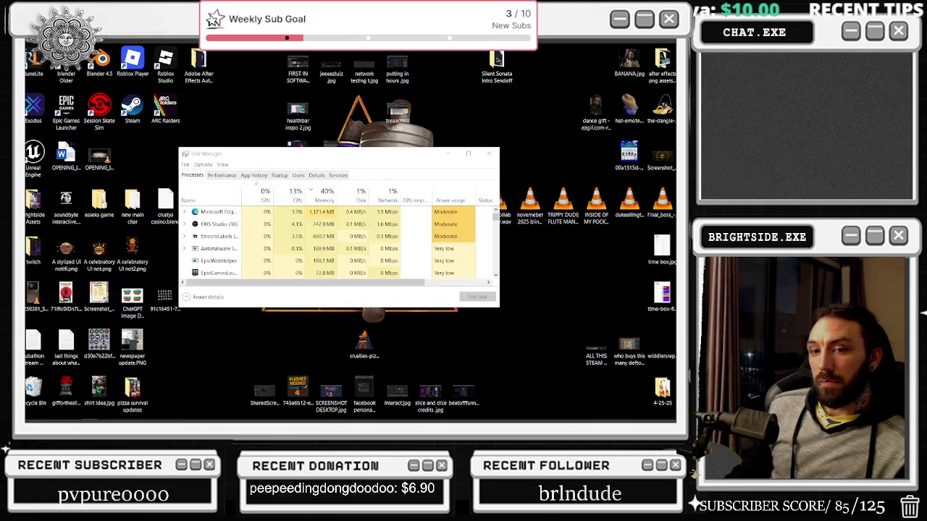
# Close Task Manager, launch SilentSonata.uproject from its Explorer folder, and close Explorer.
pyautogui.click(489, 153)
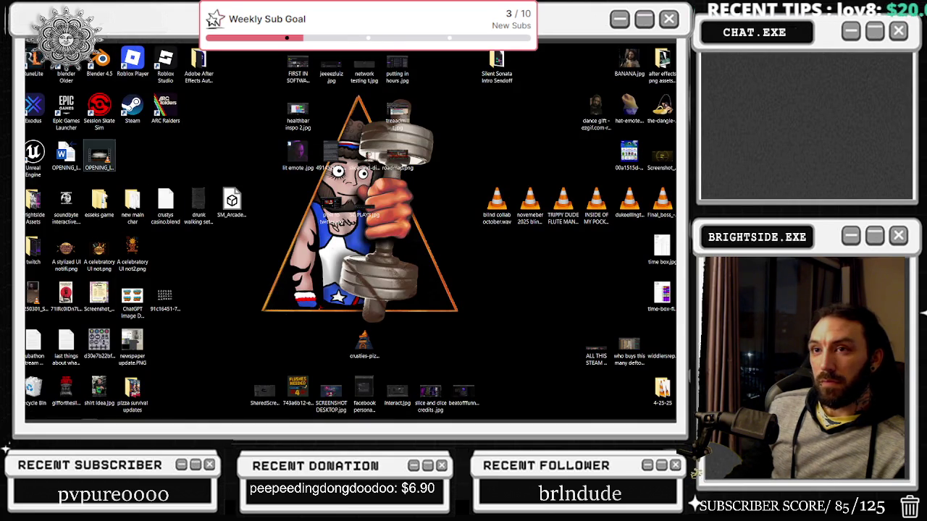
pyautogui.moveTo(122, 416)
pyautogui.click(58, 414)
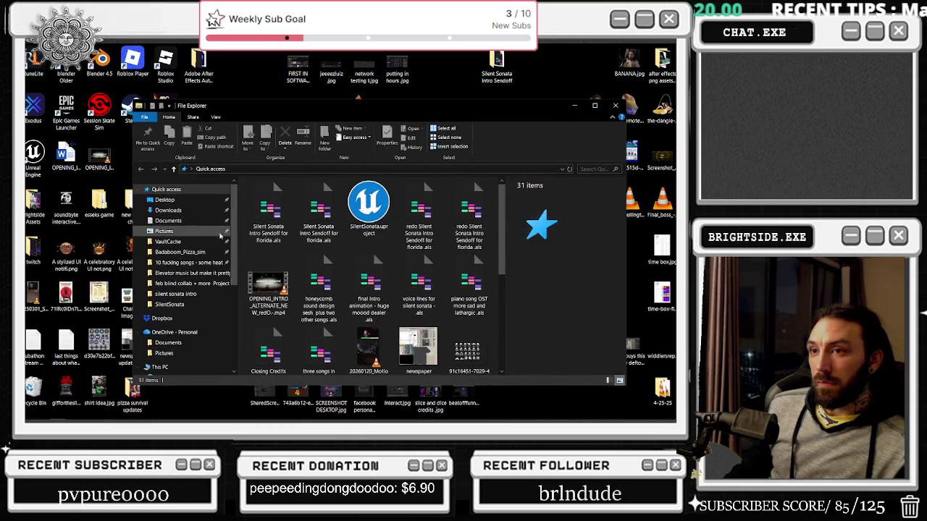
pyautogui.click(179, 304)
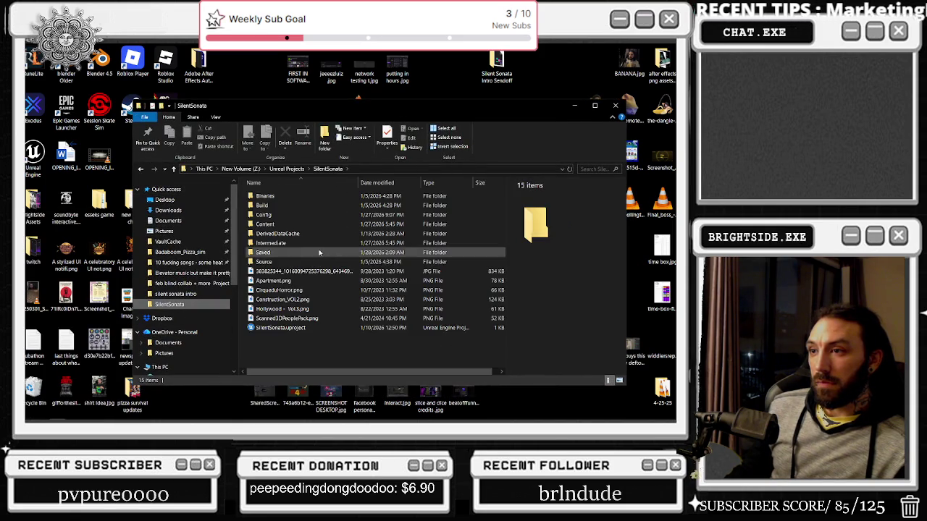
pyautogui.doubleClick(281, 328)
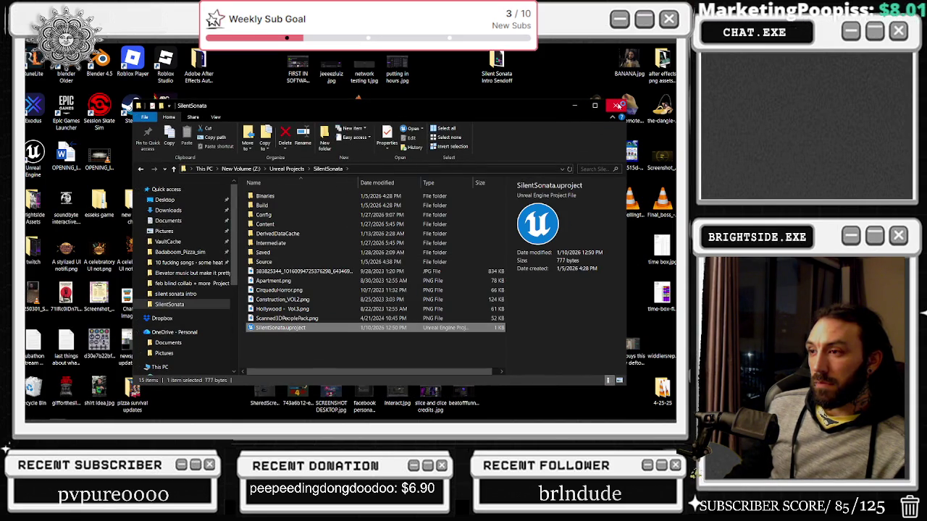
pyautogui.click(617, 106)
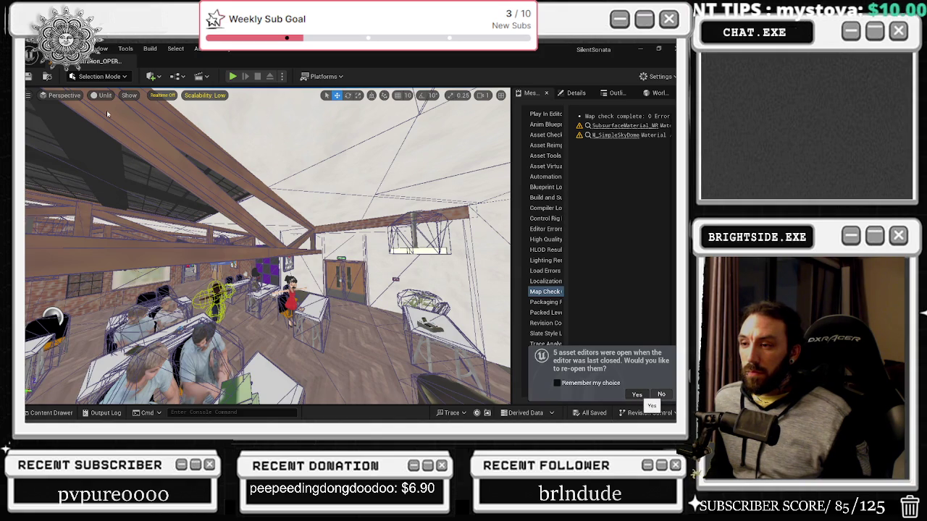
# Reopen the previous asset editors and jump the level view to bookmark 1.
pyautogui.click(636, 394)
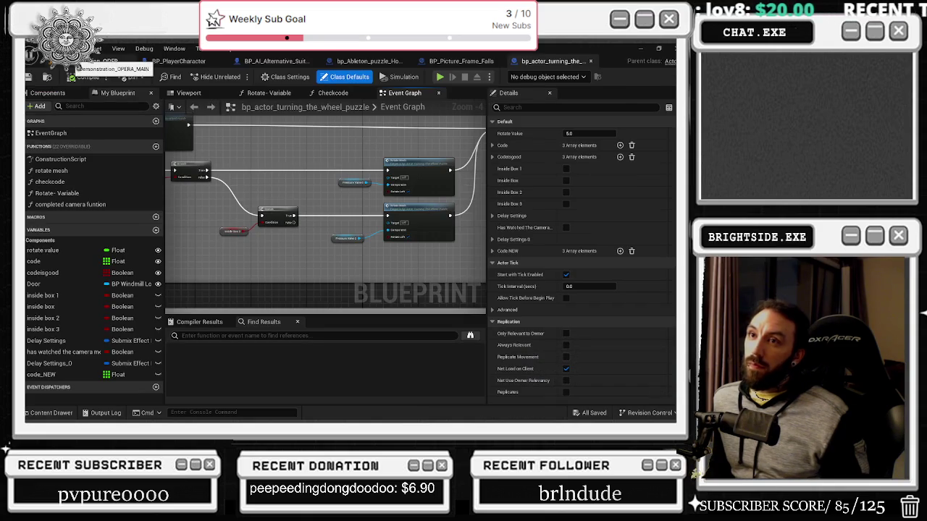
pyautogui.click(109, 62)
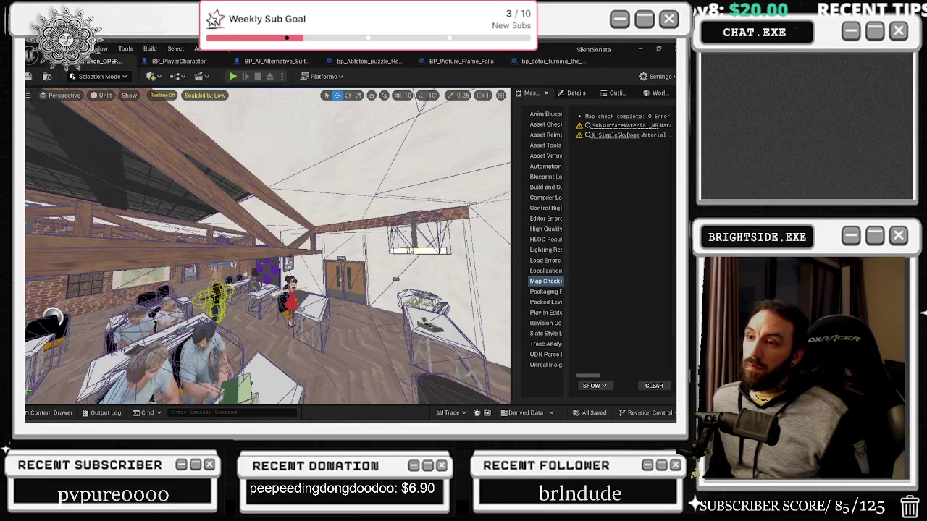
pyautogui.press('1')
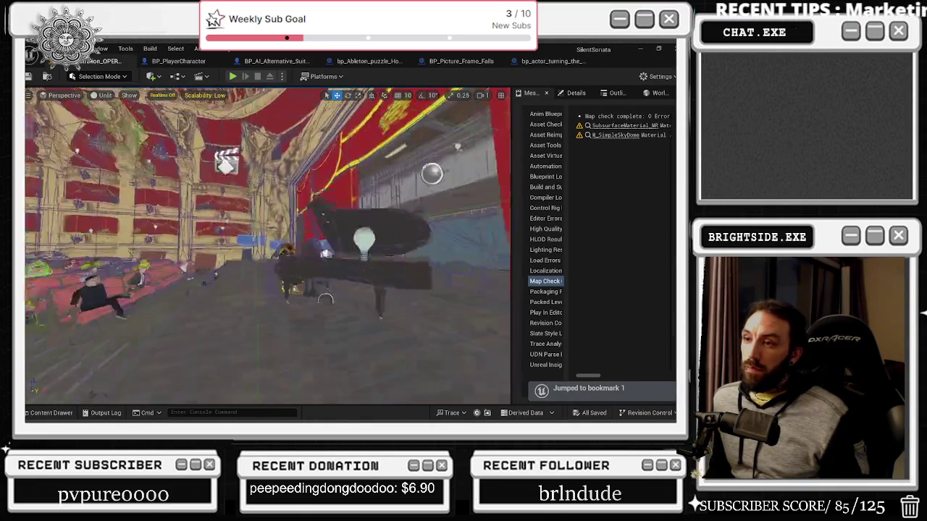
# Fly past the backstage trusses to the Music Room facade, then bring Edge forward.
pyautogui.press('w')
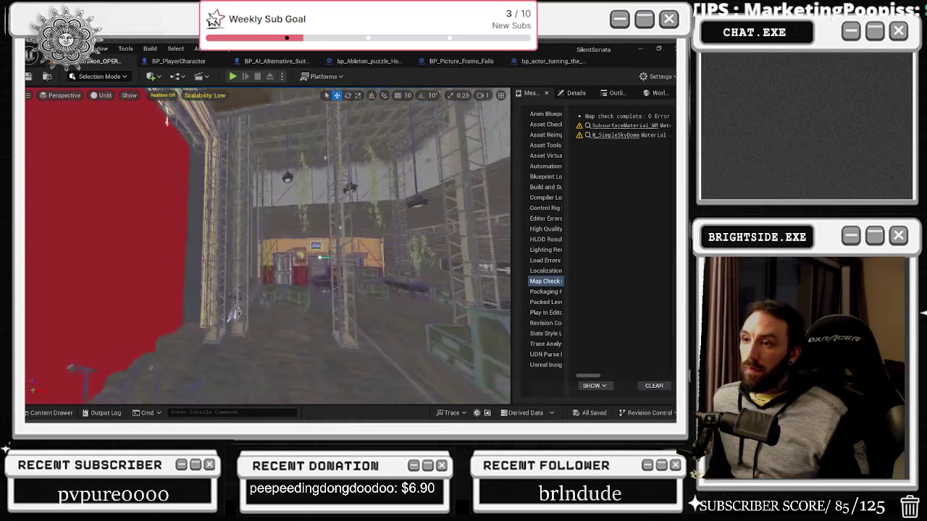
pyautogui.press('w')
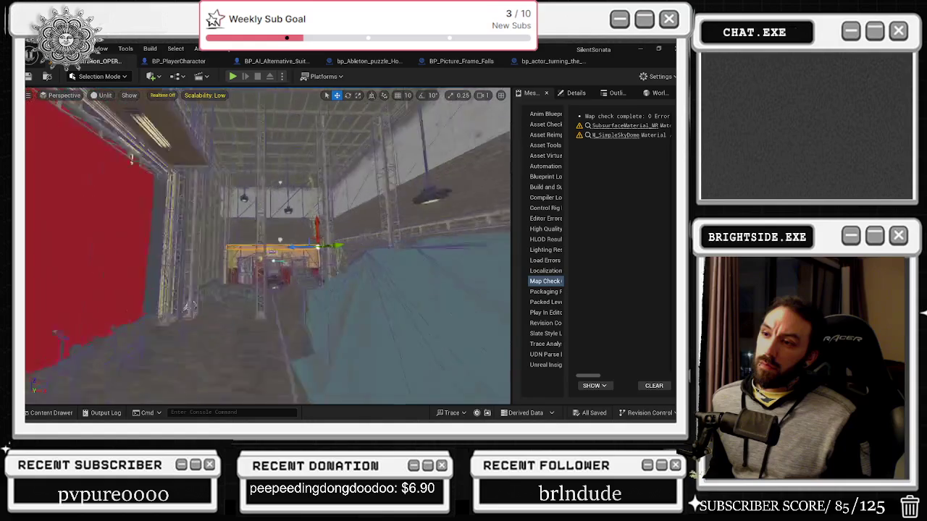
pyautogui.press('f')
pyautogui.press('s')
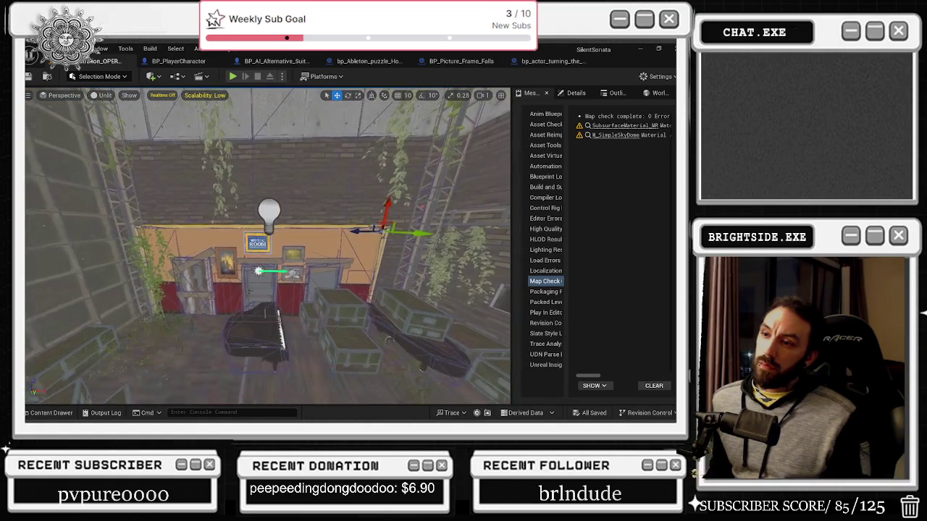
pyautogui.press('w')
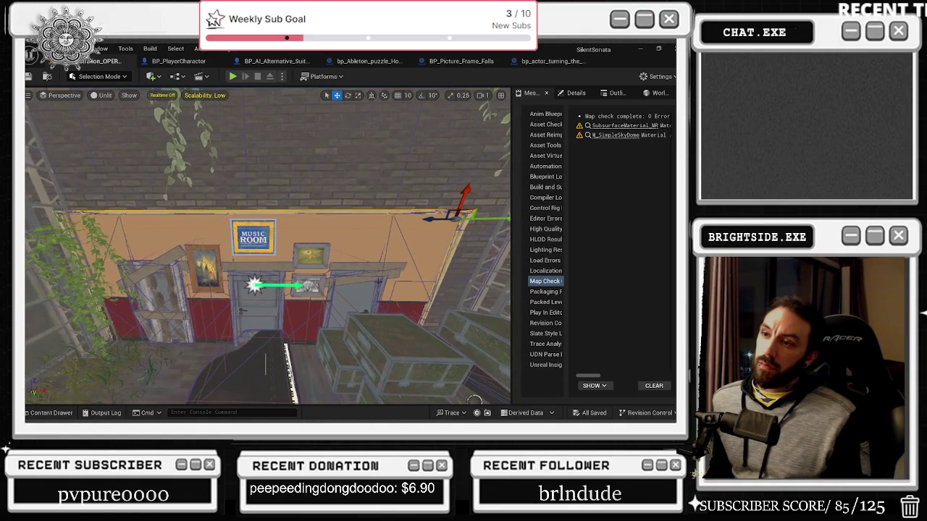
pyautogui.hotkey('alt', 'Tab')
pyautogui.click(379, 210)
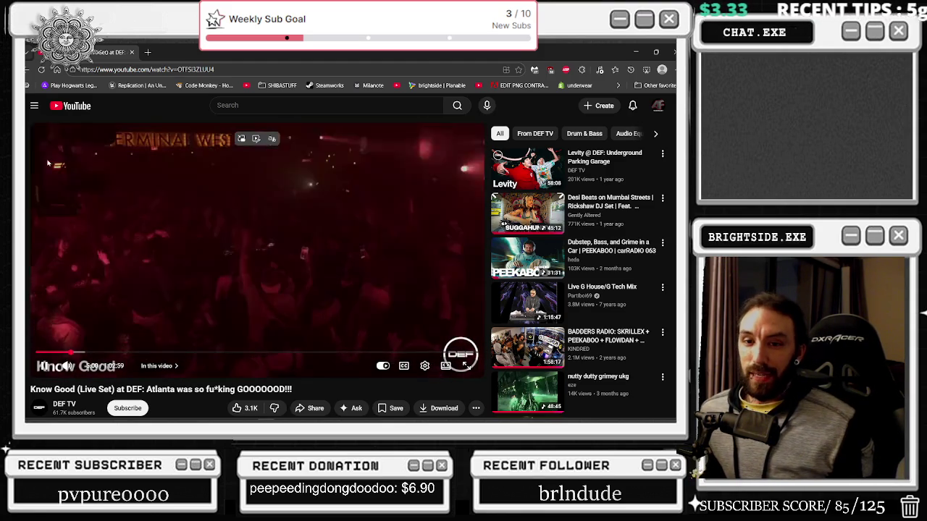
# Scroll the YouTube page, minimize the browser, and fly past the Music Room wall in Unreal.
pyautogui.scroll(-1, 181, 362)
pyautogui.moveTo(176, 346); pyautogui.dragTo(292, 346)
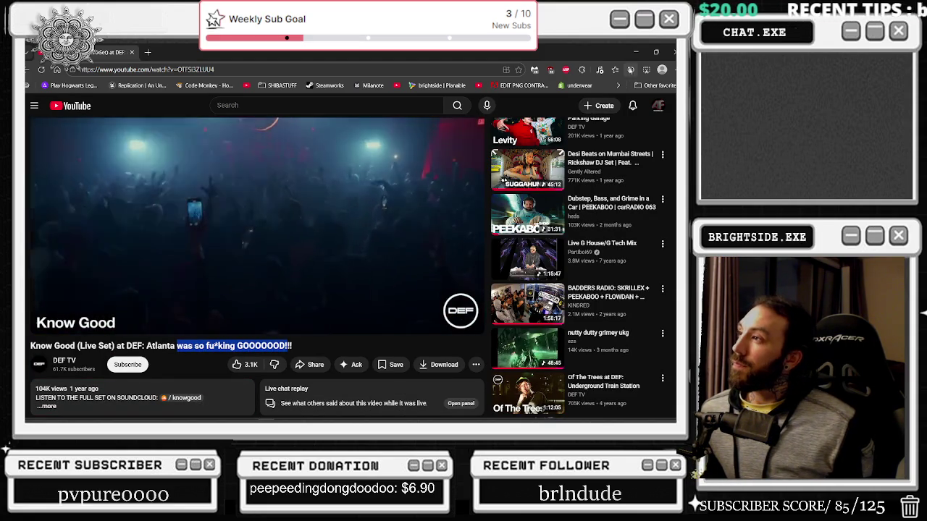
pyautogui.scroll(1, 421, 181)
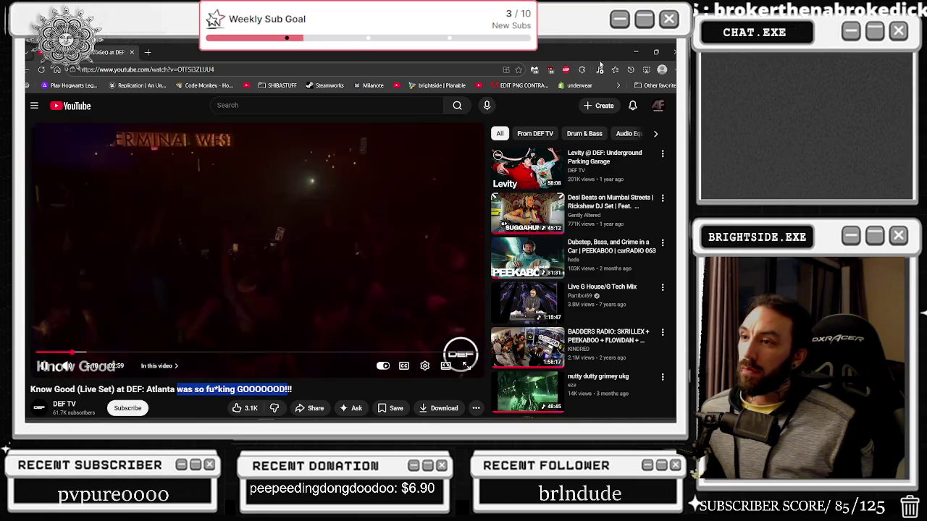
pyautogui.click(636, 53)
pyautogui.press('w')
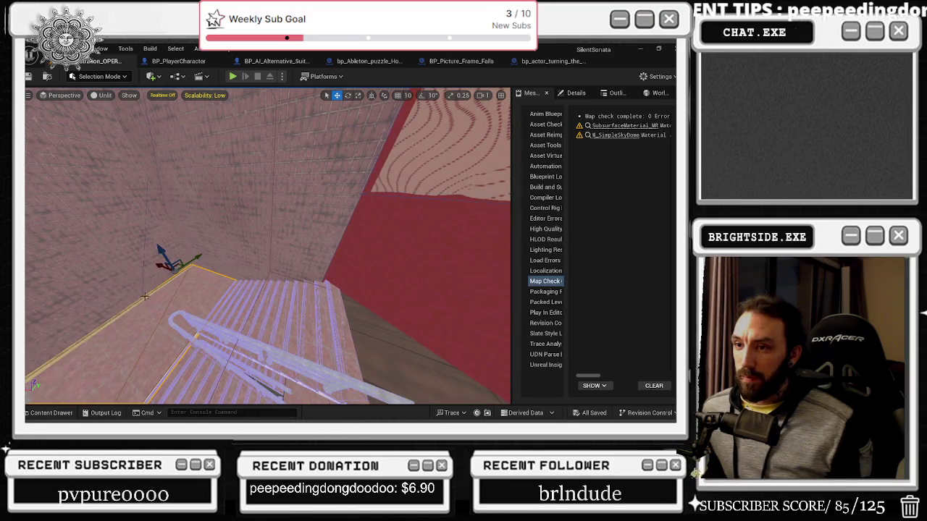
# Adjust a stair handrail: tilt it slightly, stretch it longer, and rotate it about 2 degrees.
pyautogui.click(144, 297)
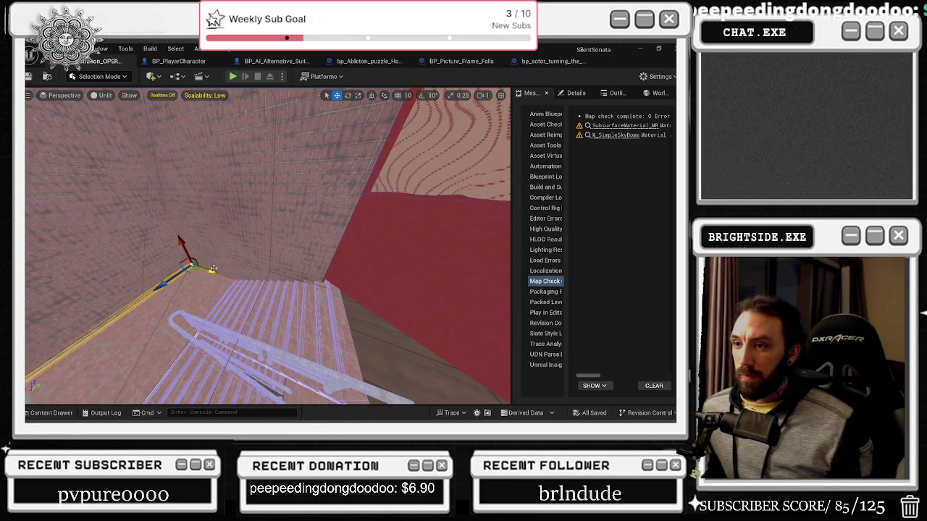
pyautogui.moveTo(207, 270)
pyautogui.mouseDown()
pyautogui.moveTo(396, 323)
pyautogui.moveTo(346, 290)
pyautogui.moveTo(355, 279)
pyautogui.moveTo(376, 297)
pyautogui.moveTo(338, 310)
pyautogui.mouseUp()
pyautogui.hotkey('ctrl', 'z')
pyautogui.press('e')
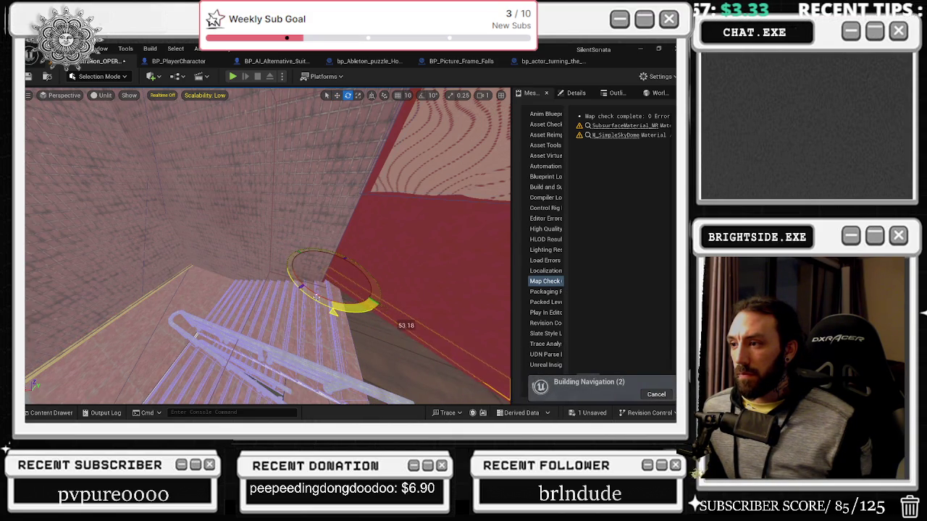
pyautogui.moveTo(238, 279); pyautogui.dragTo(230, 279)
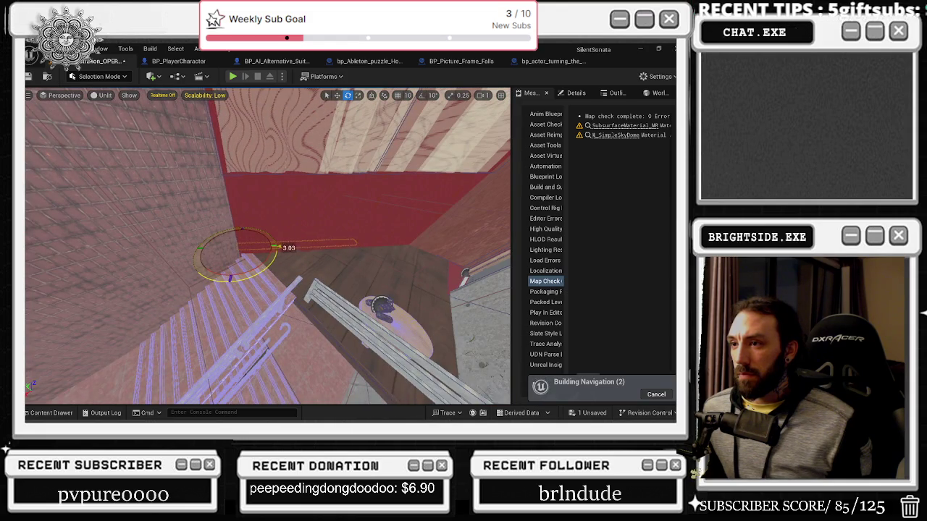
pyautogui.press('w')
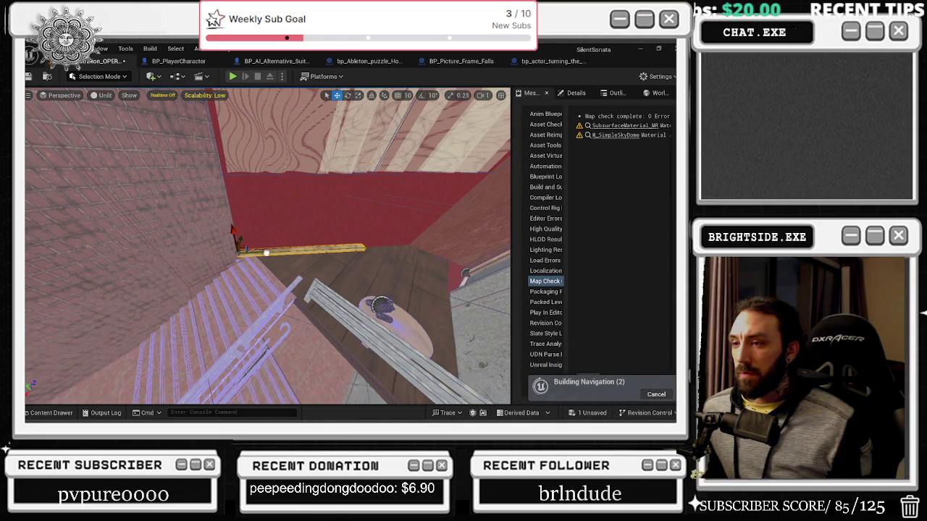
pyautogui.press('r')
pyautogui.moveTo(260, 251); pyautogui.dragTo(319, 249)
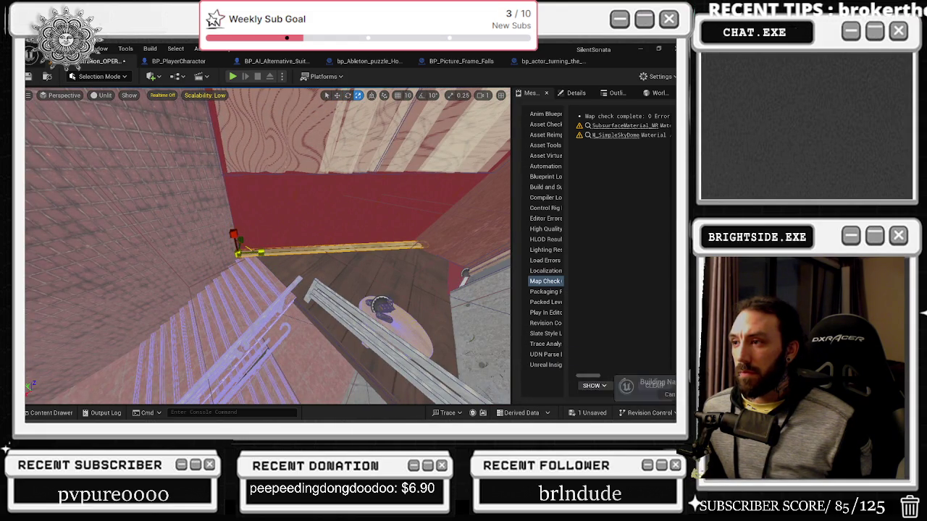
pyautogui.press('w')
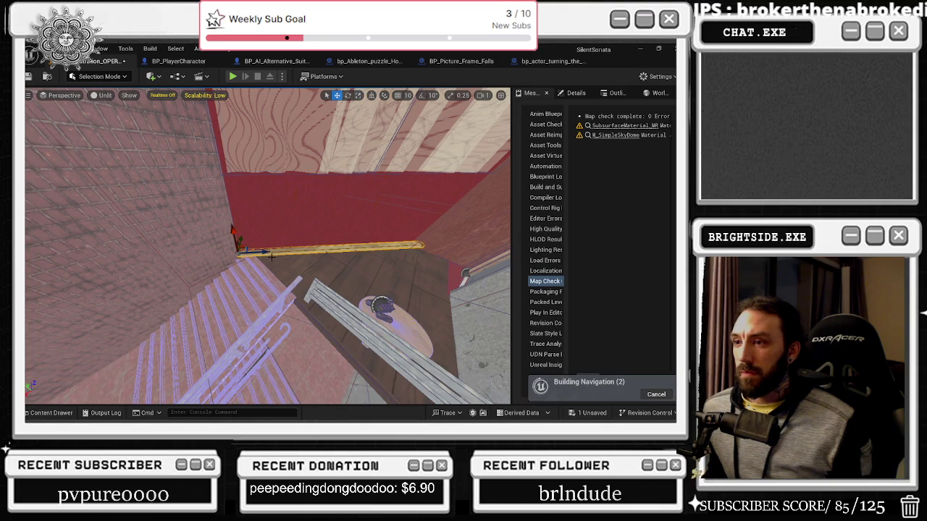
pyautogui.press('f')
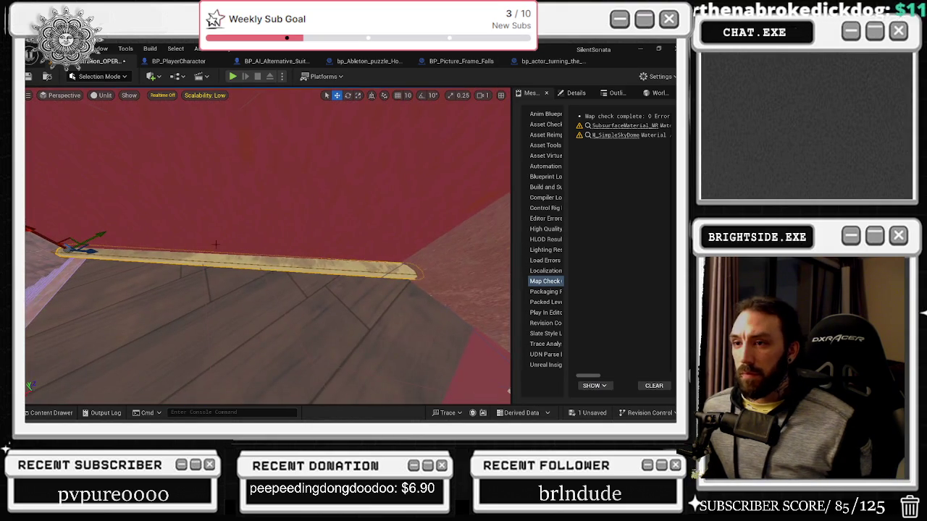
pyautogui.press('e')
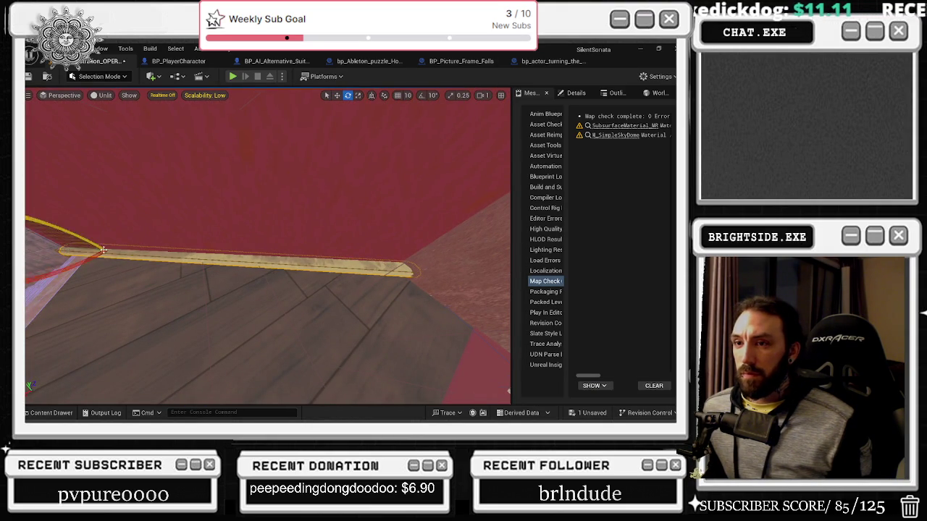
pyautogui.moveTo(102, 233)
pyautogui.mouseDown()
pyautogui.moveTo(189, 239)
pyautogui.moveTo(162, 291)
pyautogui.moveTo(133, 275)
pyautogui.mouseUp()
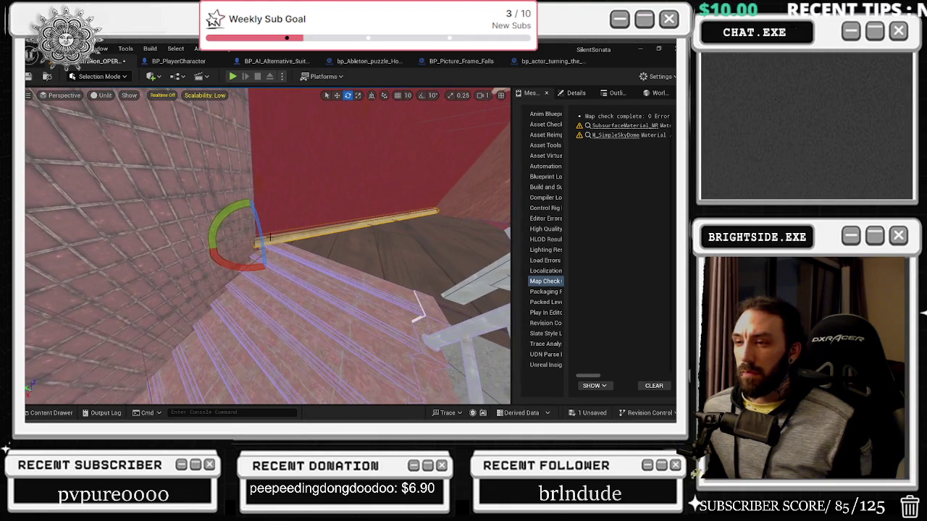
# Slide the trim piece left and then up along the stairs wall edge.
pyautogui.press('w')
pyautogui.moveTo(272, 237); pyautogui.dragTo(308, 236)
pyautogui.press('e')
pyautogui.press('r')
pyautogui.press('w')
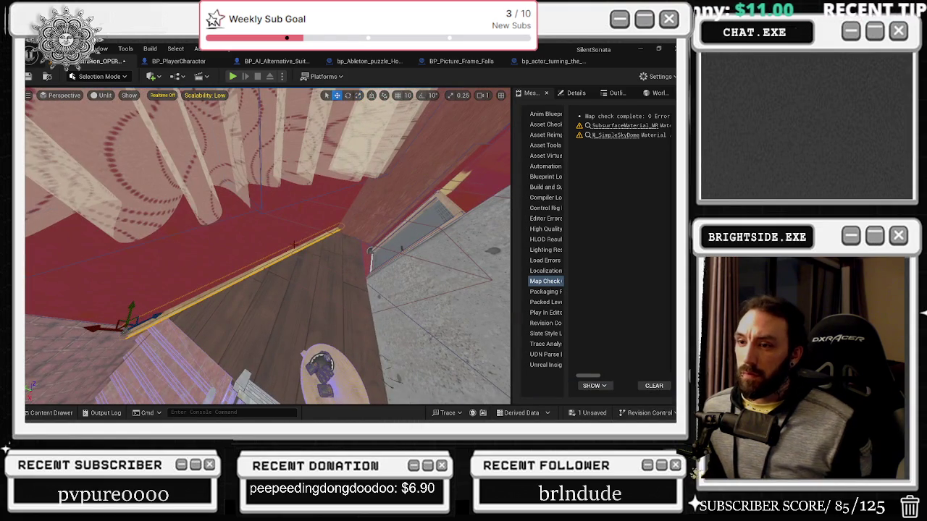
pyautogui.moveTo(154, 317)
pyautogui.mouseDown()
pyautogui.moveTo(346, 238)
pyautogui.moveTo(378, 252)
pyautogui.moveTo(383, 266)
pyautogui.mouseUp()
pyautogui.press('e')
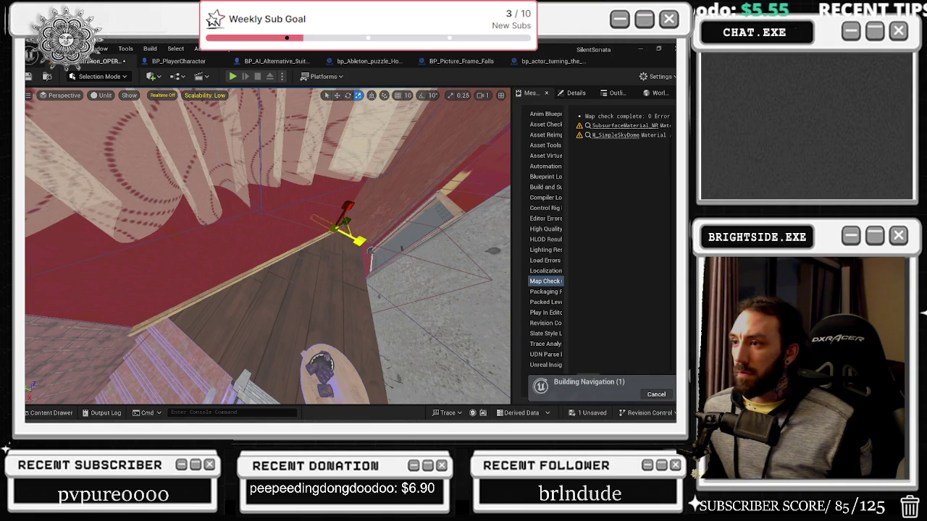
pyautogui.moveTo(363, 238)
pyautogui.mouseDown()
pyautogui.moveTo(333, 239)
pyautogui.moveTo(347, 250)
pyautogui.moveTo(337, 235)
pyautogui.mouseUp()
# Turn the beam about 5 degrees, move it toward the door frame, and lay it along the wall.
pyautogui.press('e')
pyautogui.moveTo(217, 308)
pyautogui.mouseDown()
pyautogui.moveTo(246, 297)
pyautogui.moveTo(252, 278)
pyautogui.mouseUp()
pyautogui.moveTo(326, 239)
pyautogui.mouseDown()
pyautogui.moveTo(261, 239)
pyautogui.moveTo(187, 305)
pyautogui.mouseUp()
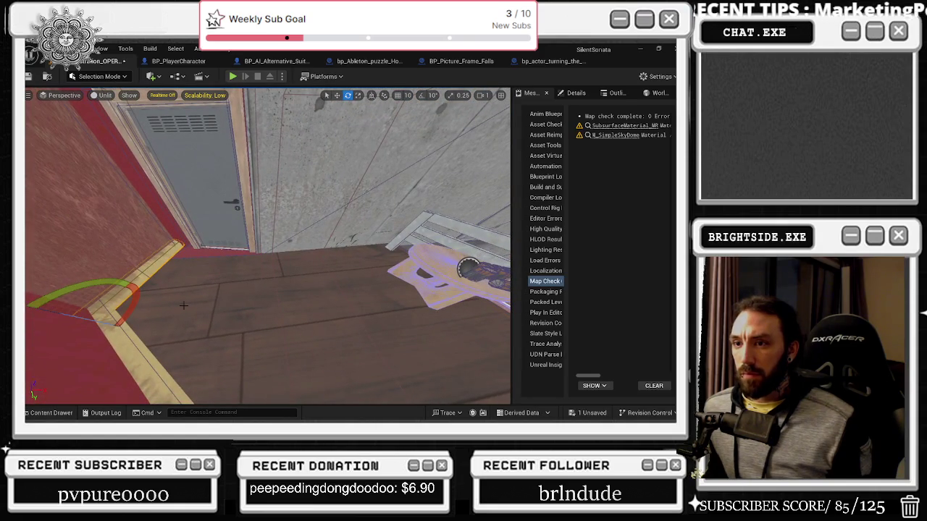
pyautogui.press('w')
pyautogui.moveTo(90, 310); pyautogui.dragTo(155, 244)
pyautogui.press('e')
pyautogui.moveTo(181, 282)
pyautogui.mouseDown()
pyautogui.moveTo(202, 238)
pyautogui.moveTo(185, 257)
pyautogui.moveTo(303, 273)
pyautogui.moveTo(270, 277)
pyautogui.moveTo(260, 243)
pyautogui.moveTo(277, 275)
pyautogui.moveTo(291, 250)
pyautogui.mouseUp()
pyautogui.press('w')
pyautogui.press('e')
pyautogui.press('w')
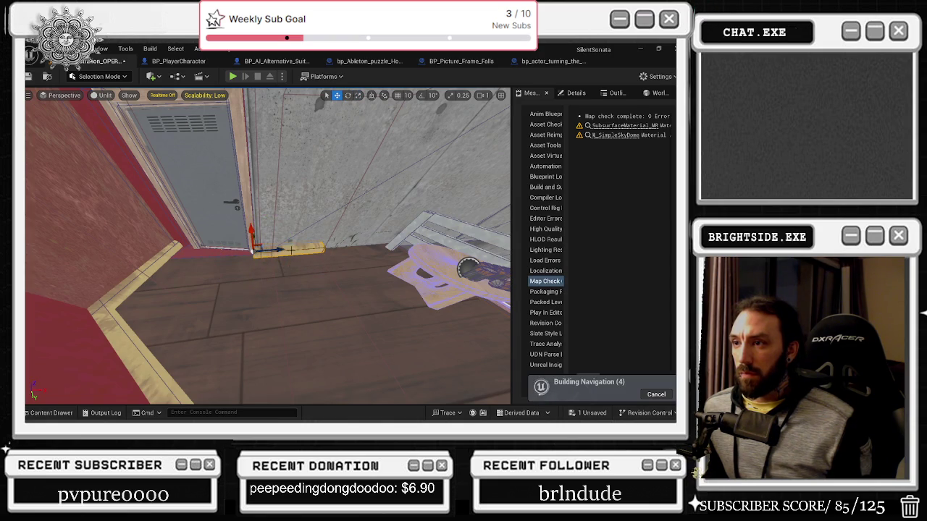
pyautogui.press('e')
pyautogui.press('r')
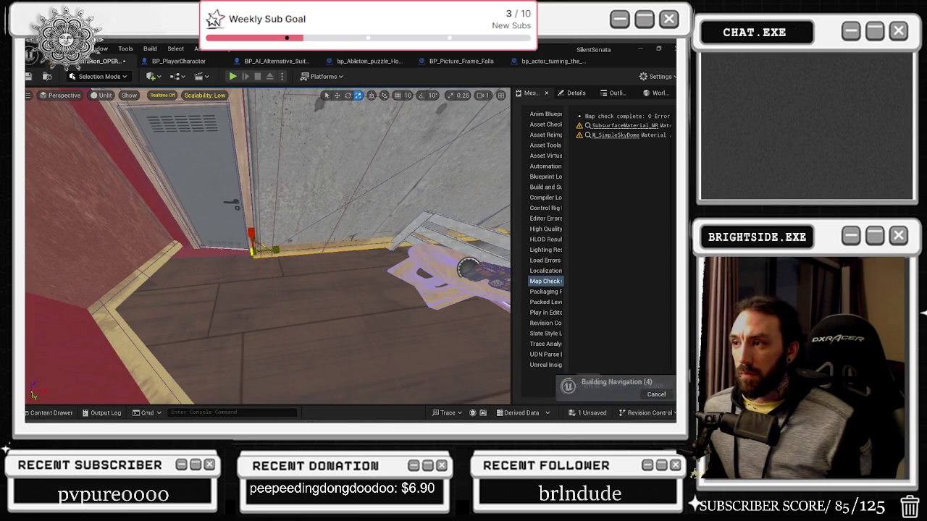
pyautogui.moveTo(218, 246)
pyautogui.mouseDown()
pyautogui.moveTo(176, 247)
pyautogui.moveTo(199, 233)
pyautogui.moveTo(158, 252)
pyautogui.moveTo(222, 265)
pyautogui.moveTo(211, 265)
pyautogui.mouseUp()
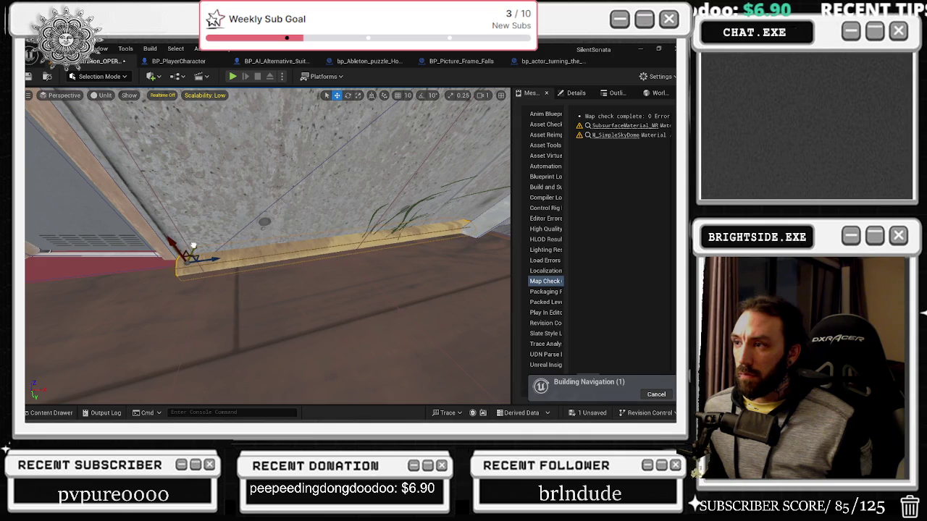
# Bring the grey door corner into view and select the baseboard there.
pyautogui.moveTo(260, 262)
pyautogui.mouseDown()
pyautogui.moveTo(232, 257)
pyautogui.moveTo(273, 257)
pyautogui.moveTo(184, 245)
pyautogui.moveTo(204, 255)
pyautogui.mouseUp()
pyautogui.press('w')
pyautogui.moveTo(315, 267)
pyautogui.mouseDown()
pyautogui.moveTo(282, 259)
pyautogui.moveTo(384, 271)
pyautogui.mouseUp()
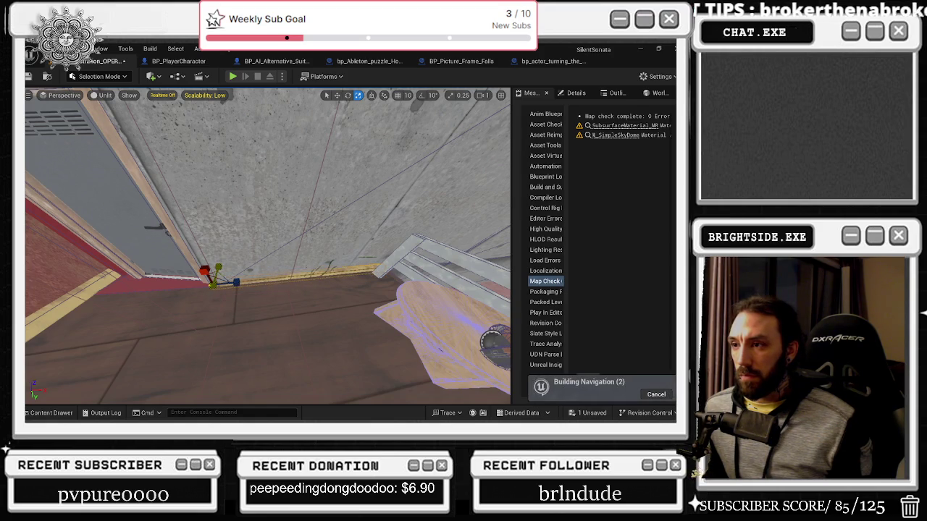
pyautogui.press('w')
pyautogui.moveTo(374, 314); pyautogui.dragTo(311, 272)
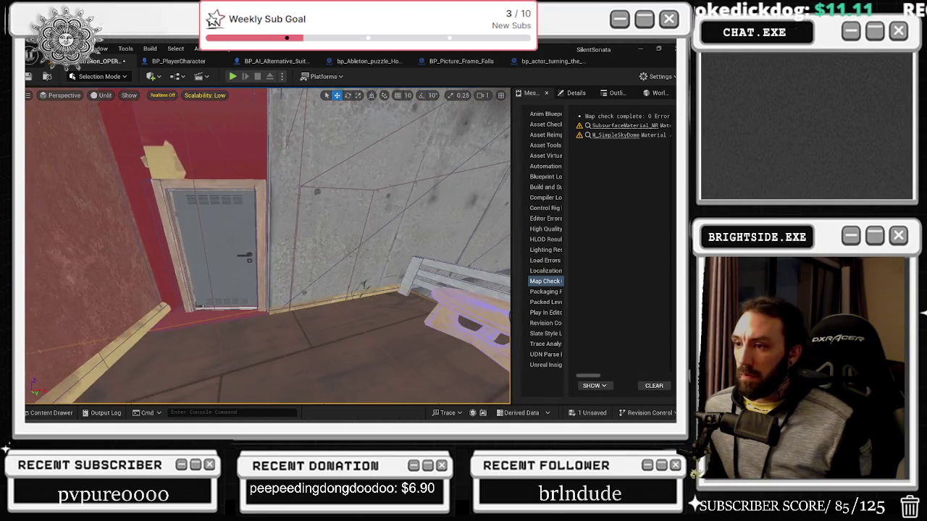
pyautogui.click(283, 309)
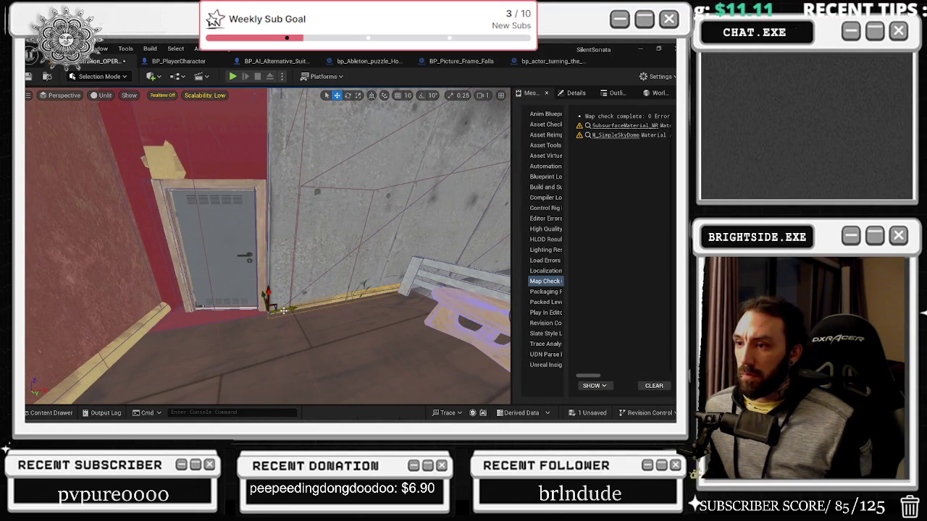
# Rotate the baseboard about 94 degrees upright into the corner beside the door.
pyautogui.press('r')
pyautogui.press('e')
pyautogui.moveTo(269, 291)
pyautogui.mouseDown()
pyautogui.moveTo(229, 317)
pyautogui.moveTo(265, 312)
pyautogui.moveTo(264, 282)
pyautogui.moveTo(284, 261)
pyautogui.mouseUp()
pyautogui.press('w')
pyautogui.press('e')
pyautogui.press('r')
pyautogui.press('r')
pyautogui.moveTo(268, 246)
pyautogui.mouseDown()
pyautogui.moveTo(271, 264)
pyautogui.moveTo(275, 221)
pyautogui.moveTo(282, 288)
pyautogui.moveTo(313, 320)
pyautogui.mouseUp()
pyautogui.press('e')
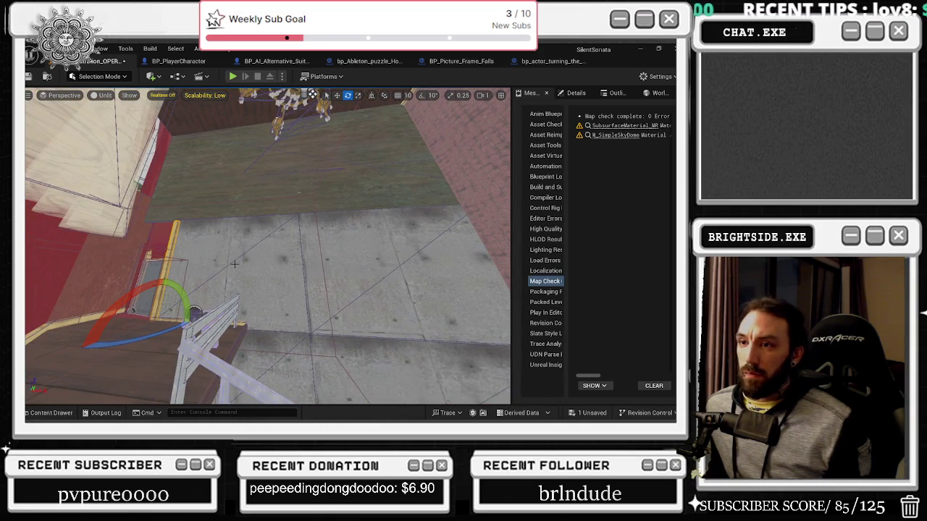
# Move the pole up to the concrete wall, set it horizontal, and slide it along the wall edge.
pyautogui.press('w')
pyautogui.moveTo(155, 293)
pyautogui.mouseDown()
pyautogui.moveTo(179, 212)
pyautogui.moveTo(197, 208)
pyautogui.moveTo(228, 224)
pyautogui.moveTo(208, 232)
pyautogui.moveTo(311, 223)
pyautogui.mouseUp()
pyautogui.press('e')
pyautogui.press('r')
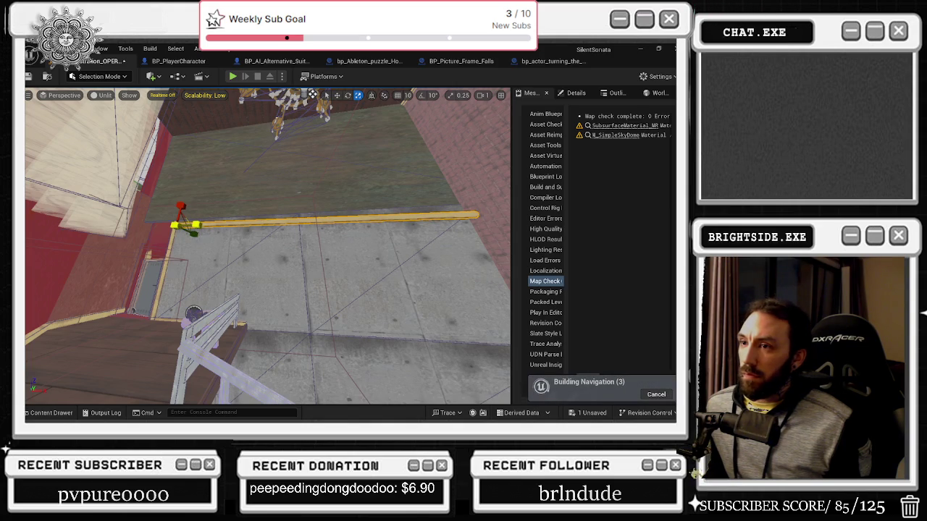
pyautogui.moveTo(187, 224); pyautogui.dragTo(205, 225)
pyautogui.press('e')
pyautogui.press('w')
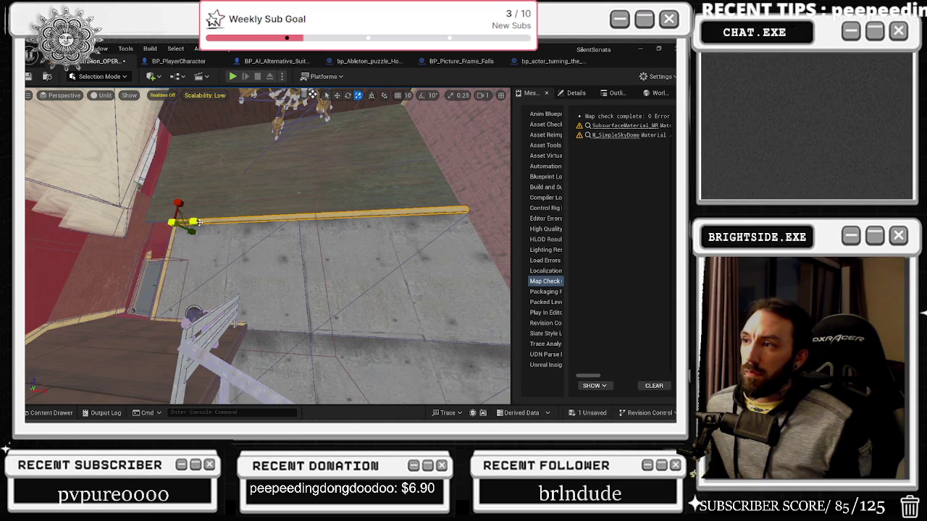
pyautogui.moveTo(289, 253); pyautogui.dragTo(306, 260)
pyautogui.moveTo(192, 180)
pyautogui.mouseDown()
pyautogui.moveTo(283, 194)
pyautogui.moveTo(260, 193)
pyautogui.moveTo(288, 202)
pyautogui.moveTo(278, 209)
pyautogui.moveTo(282, 227)
pyautogui.mouseUp()
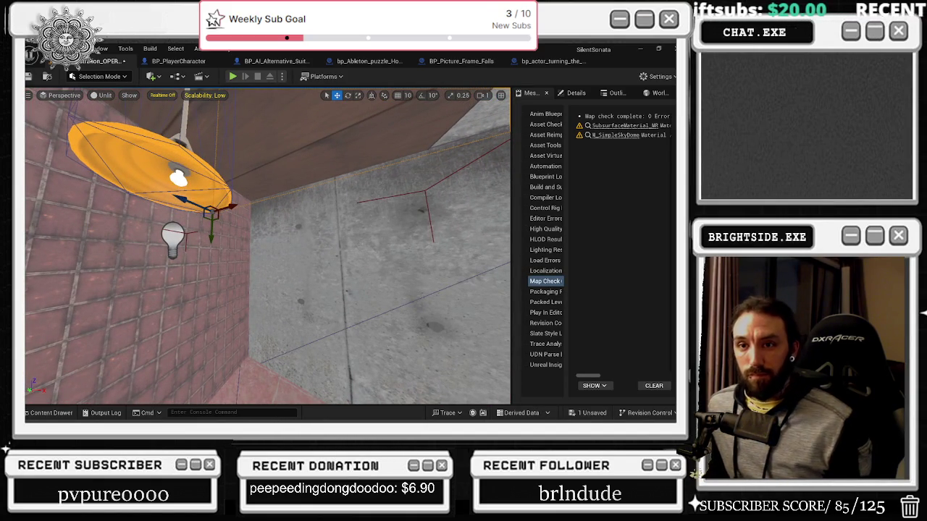
# Toggle realtime rendering, drag the trim strip down to the floor, and frame it.
pyautogui.hotkey('ctrl', 'r')
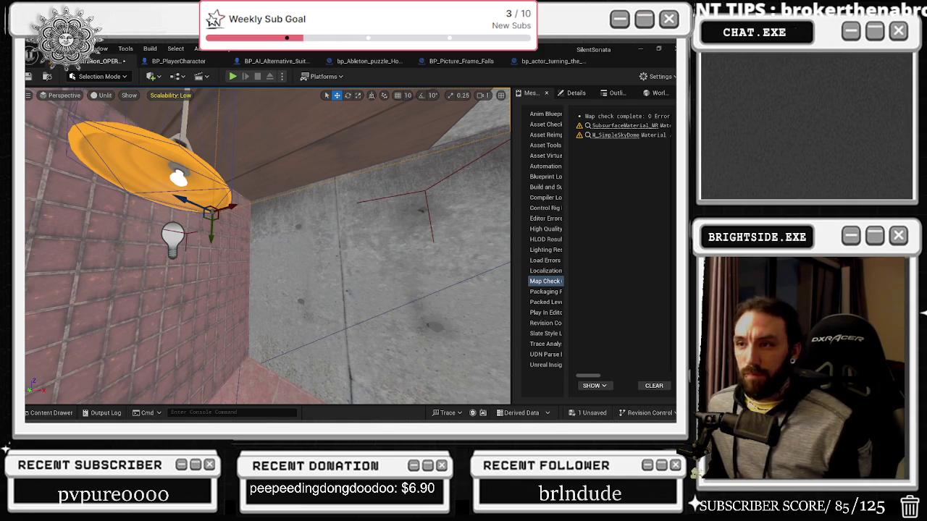
pyautogui.hotkey('ctrl', 'r')
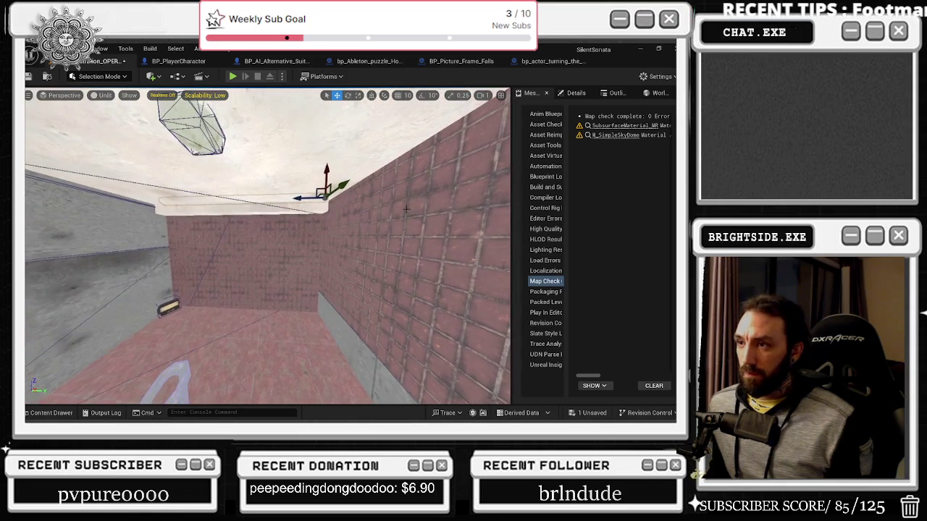
pyautogui.moveTo(325, 217); pyautogui.dragTo(323, 276)
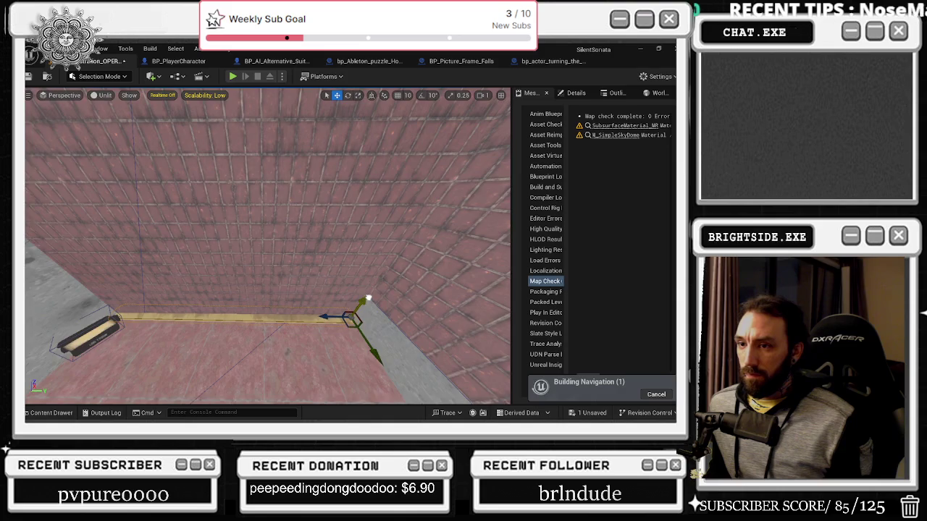
pyautogui.press('f')
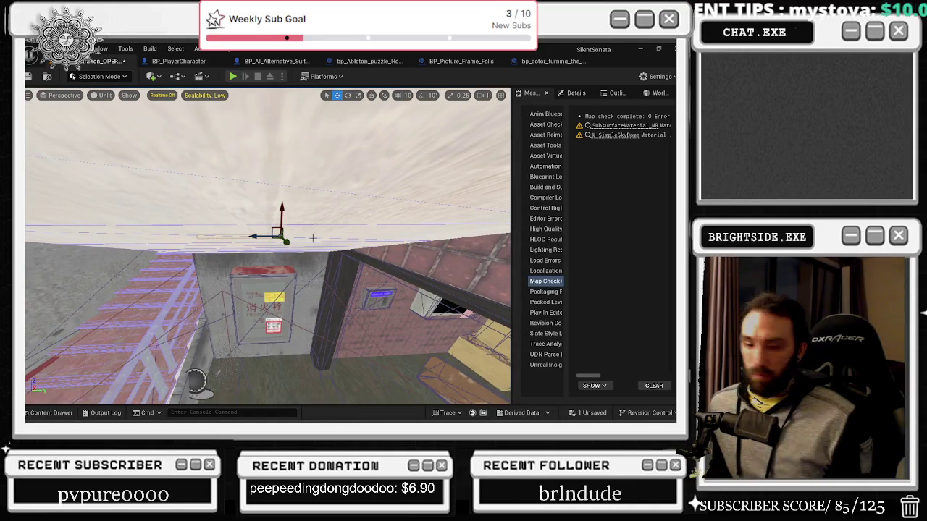
# Drop the beam to the floor by the fire-hydrant cabinet, undo a stray move, and view the corner.
pyautogui.moveTo(286, 242)
pyautogui.mouseDown()
pyautogui.moveTo(320, 272)
pyautogui.moveTo(327, 343)
pyautogui.moveTo(344, 353)
pyautogui.moveTo(461, 346)
pyautogui.mouseUp()
pyautogui.press('e')
pyautogui.press('r')
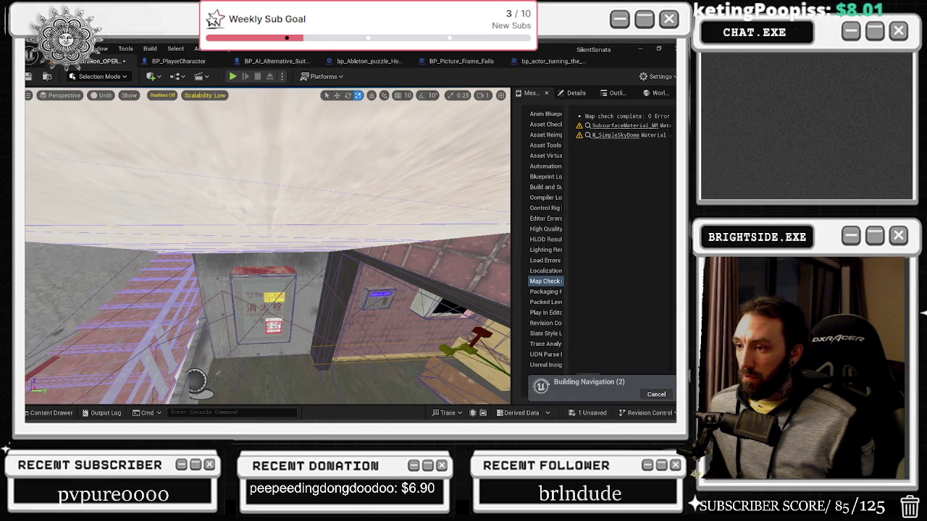
pyautogui.press('w')
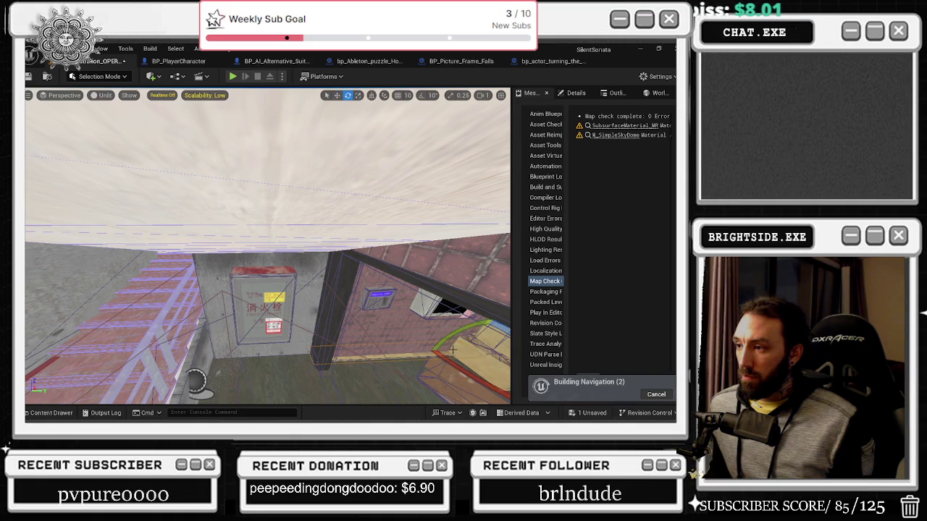
pyautogui.hotkey('ctrl', 'z')
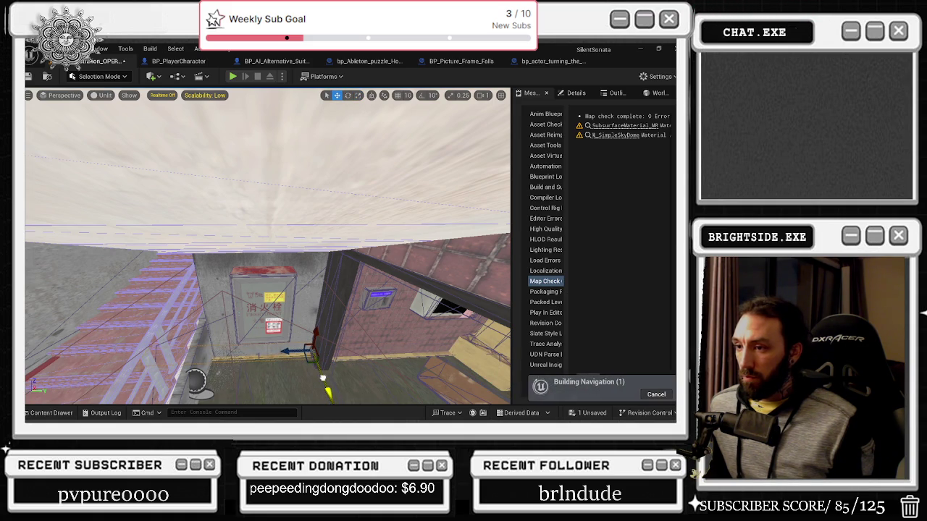
pyautogui.press('e')
pyautogui.moveTo(318, 374); pyautogui.dragTo(307, 333)
pyautogui.moveTo(422, 346); pyautogui.dragTo(326, 330)
# Deselect the floor edge piece and turn the view toward the red wall and floor.
pyautogui.moveTo(456, 319); pyautogui.dragTo(456, 320)
pyautogui.moveTo(323, 354); pyautogui.dragTo(324, 354)
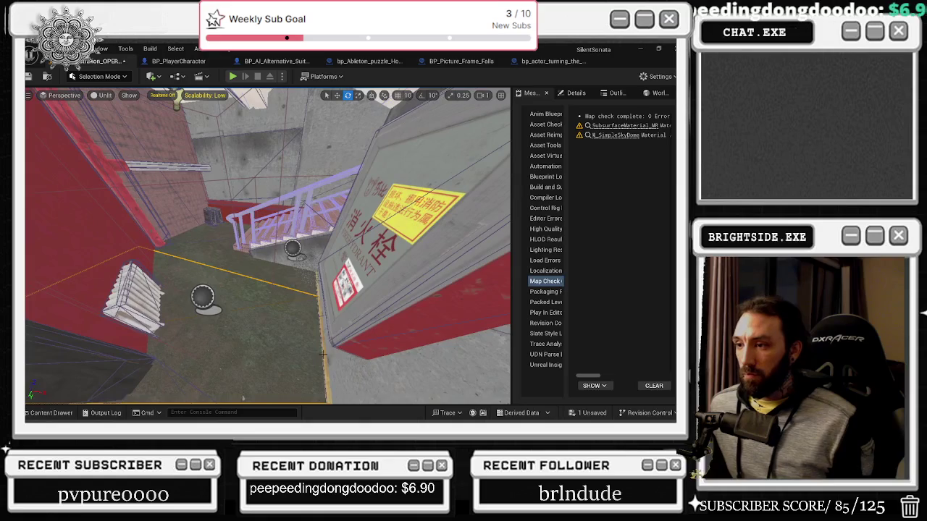
pyautogui.click(326, 354)
pyautogui.moveTo(315, 266); pyautogui.dragTo(316, 266)
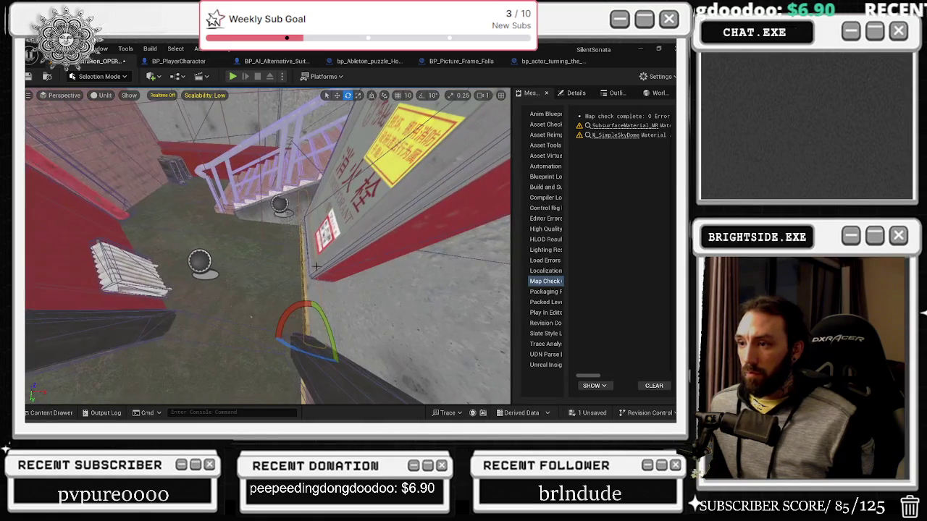
pyautogui.moveTo(284, 346)
pyautogui.mouseDown()
pyautogui.moveTo(292, 343)
pyautogui.moveTo(169, 187)
pyautogui.mouseUp()
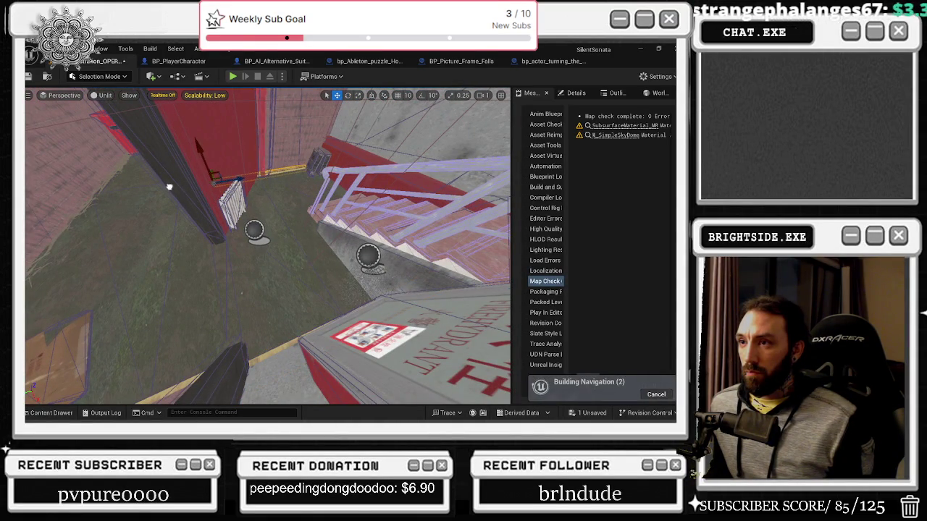
pyautogui.moveTo(287, 199); pyautogui.dragTo(286, 198)
# Rotate the trim piece about 1 degree to line up with the red wall.
pyautogui.press('e')
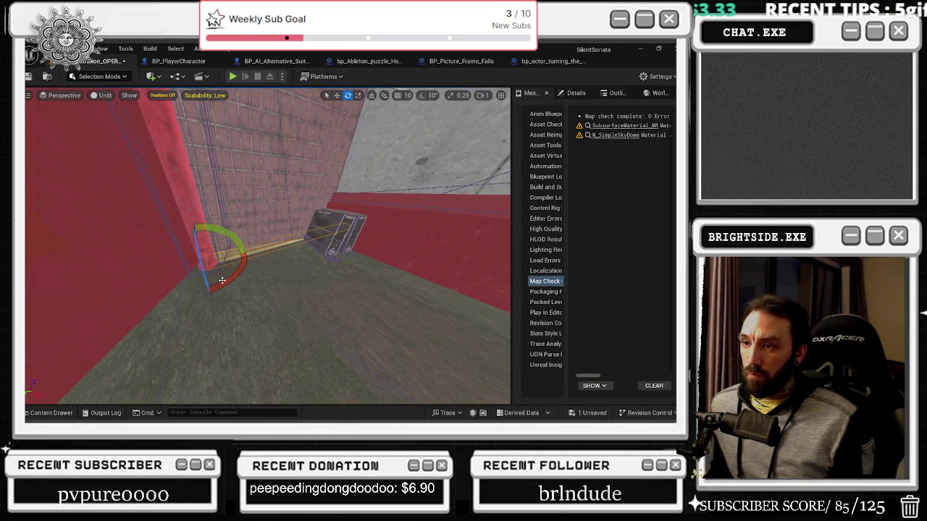
pyautogui.moveTo(246, 252)
pyautogui.mouseDown()
pyautogui.moveTo(227, 258)
pyautogui.moveTo(244, 269)
pyautogui.mouseUp()
pyautogui.press('w')
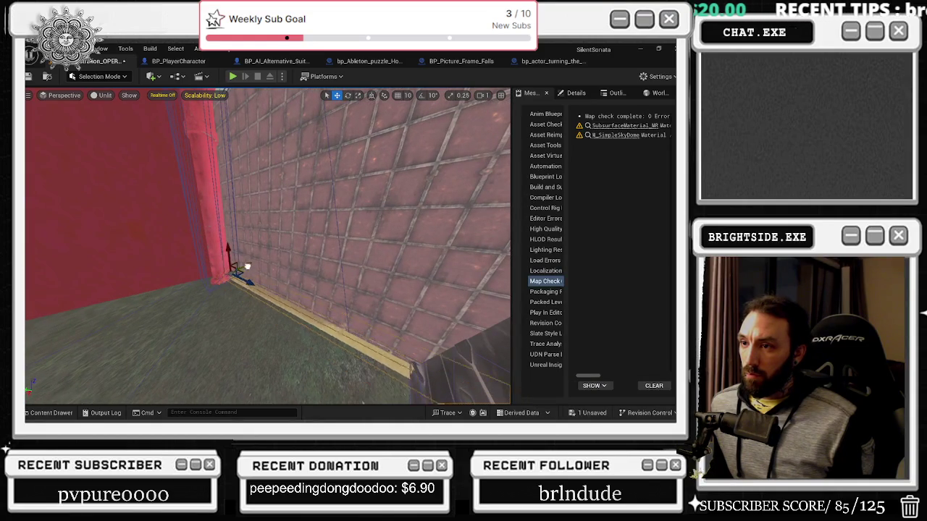
pyautogui.press('e')
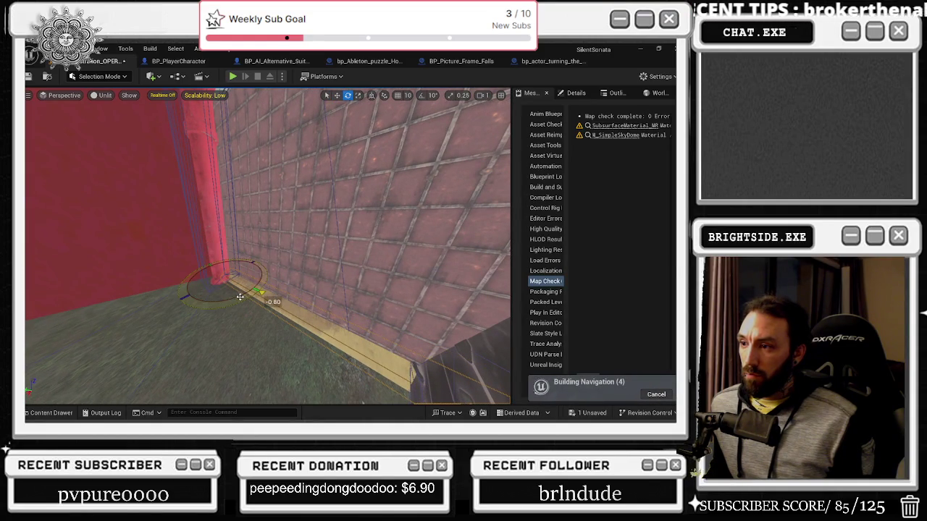
pyautogui.press('w')
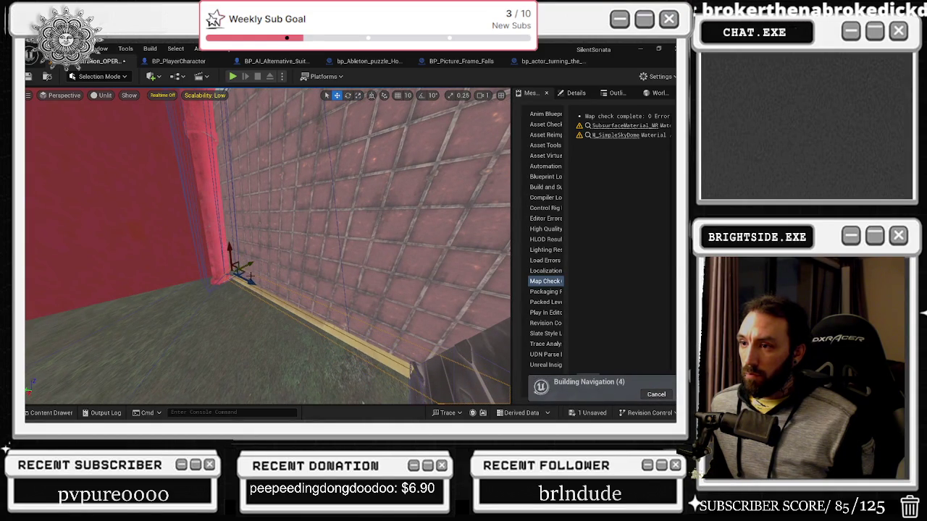
pyautogui.press('e')
pyautogui.moveTo(260, 286)
pyautogui.mouseDown()
pyautogui.moveTo(265, 341)
pyautogui.moveTo(210, 330)
pyautogui.moveTo(351, 285)
pyautogui.moveTo(329, 268)
pyautogui.mouseUp()
# Swing the trim about 60 degrees and tilt the radiator slightly against the red wall.
pyautogui.press('r')
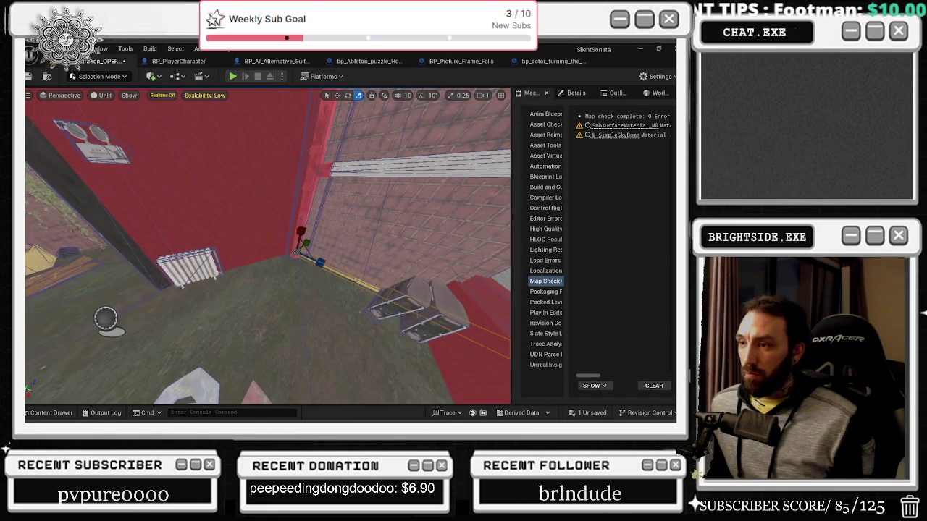
pyautogui.press('e')
pyautogui.moveTo(333, 276)
pyautogui.mouseDown()
pyautogui.moveTo(337, 260)
pyautogui.moveTo(322, 252)
pyautogui.moveTo(212, 285)
pyautogui.mouseUp()
pyautogui.press('w')
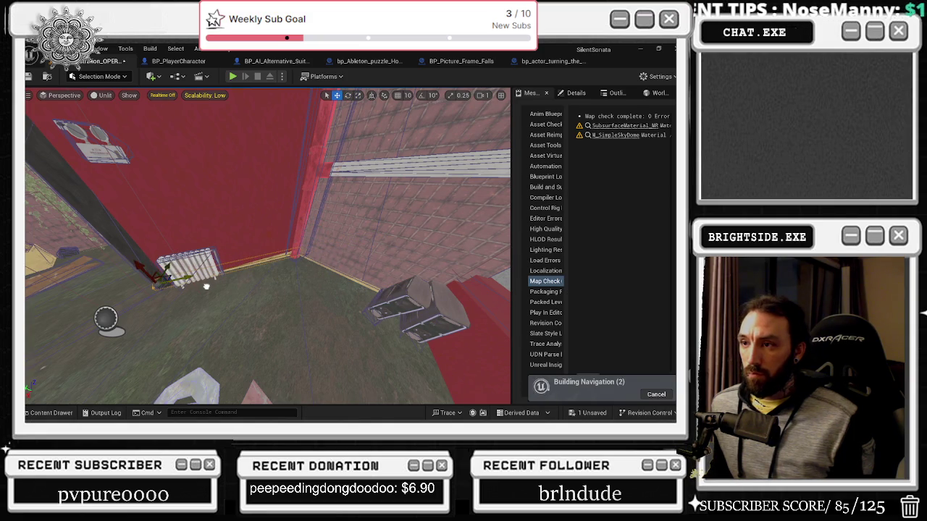
pyautogui.press('e')
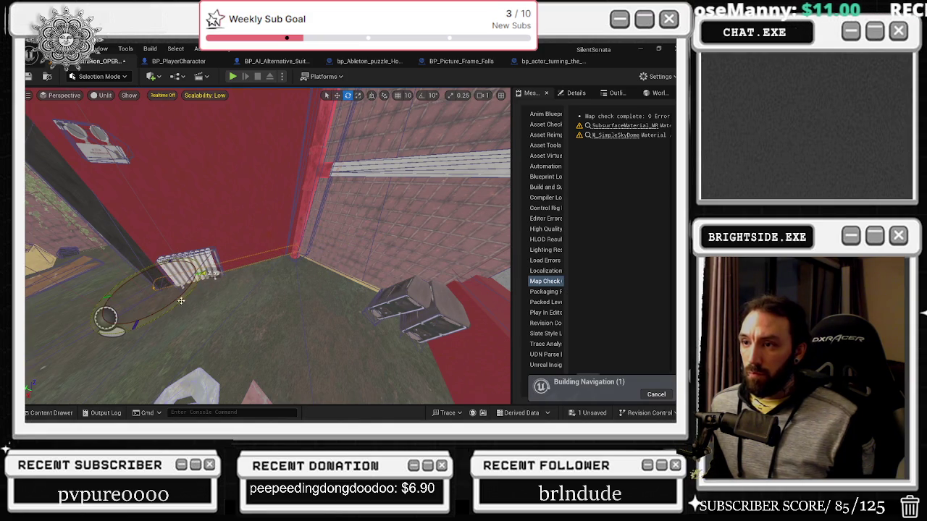
pyautogui.moveTo(203, 273); pyautogui.dragTo(202, 273)
pyautogui.press('w')
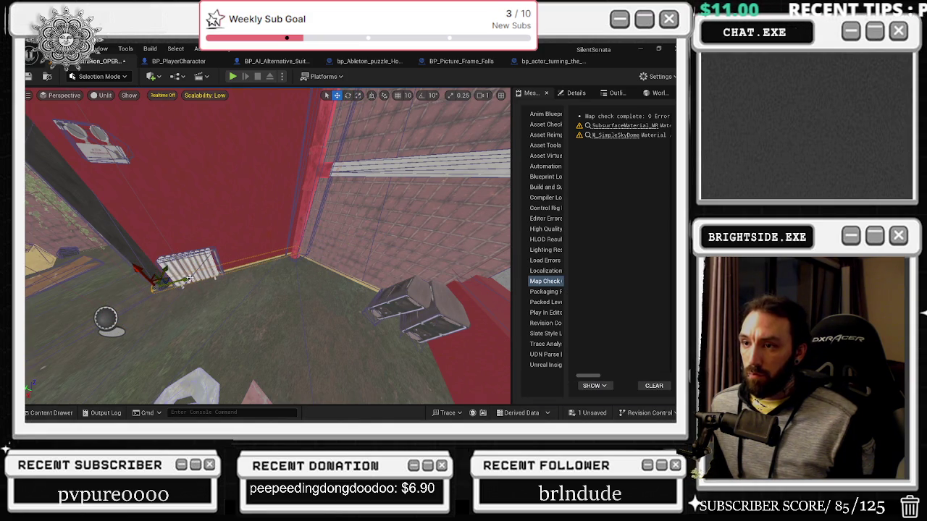
pyautogui.moveTo(268, 247)
pyautogui.mouseDown()
pyautogui.moveTo(217, 242)
pyautogui.moveTo(268, 246)
pyautogui.moveTo(210, 261)
pyautogui.mouseUp()
# Move the radiator, rotate it about 3.47° and scale it slightly.
pyautogui.moveTo(170, 148); pyautogui.dragTo(171, 148)
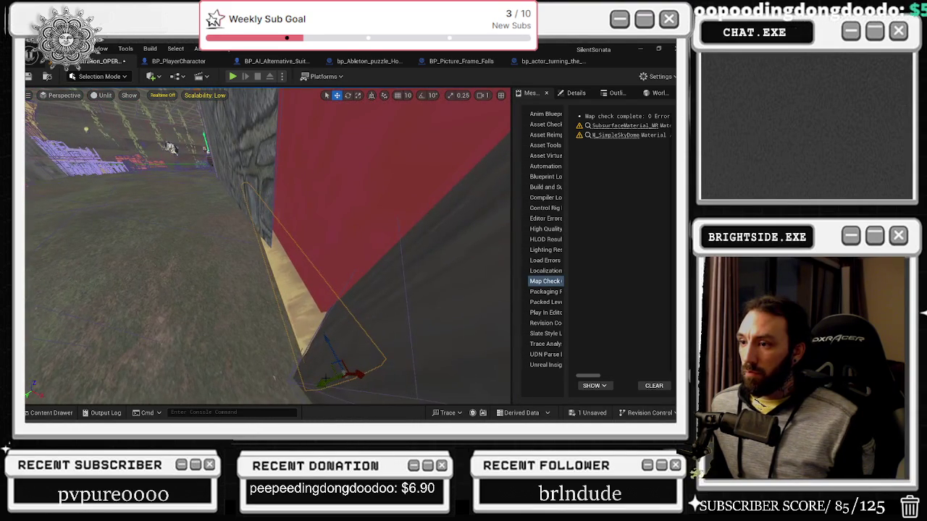
pyautogui.moveTo(331, 380)
pyautogui.mouseDown()
pyautogui.moveTo(361, 366)
pyautogui.moveTo(333, 344)
pyautogui.moveTo(370, 369)
pyautogui.mouseUp()
pyautogui.press('e')
pyautogui.press('r')
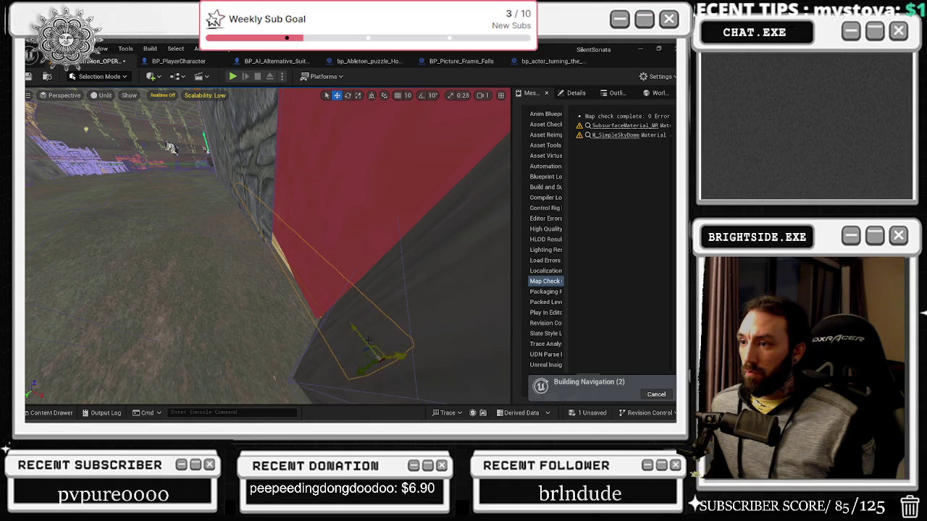
pyautogui.press('f')
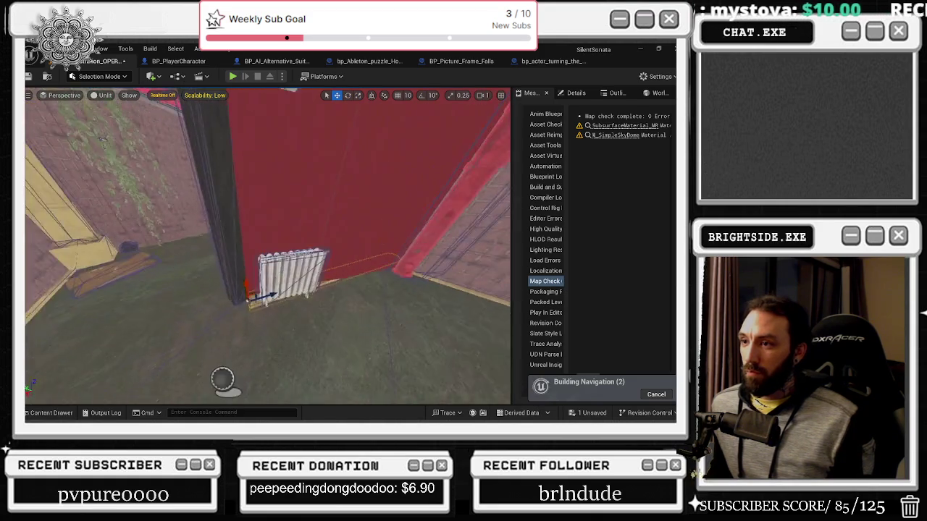
pyautogui.press('e')
pyautogui.moveTo(246, 355); pyautogui.dragTo(271, 325)
pyautogui.press('w')
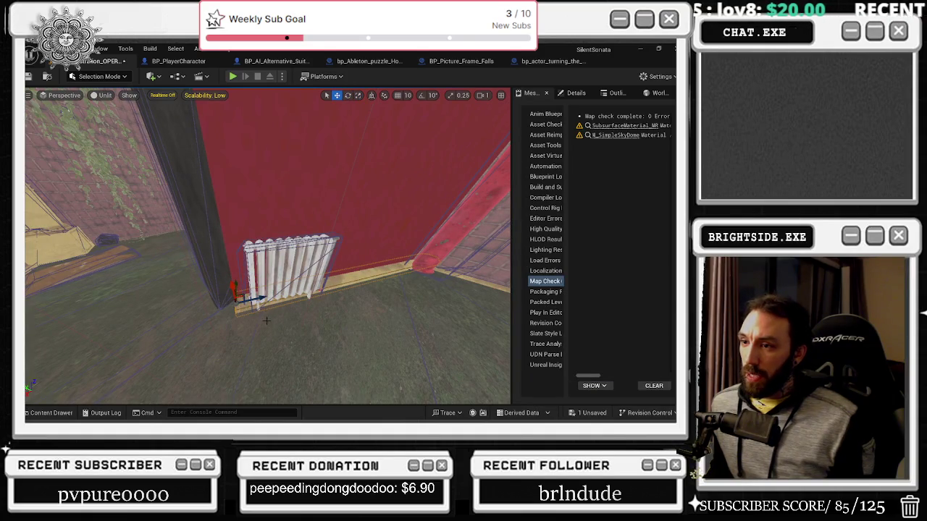
pyautogui.press('r')
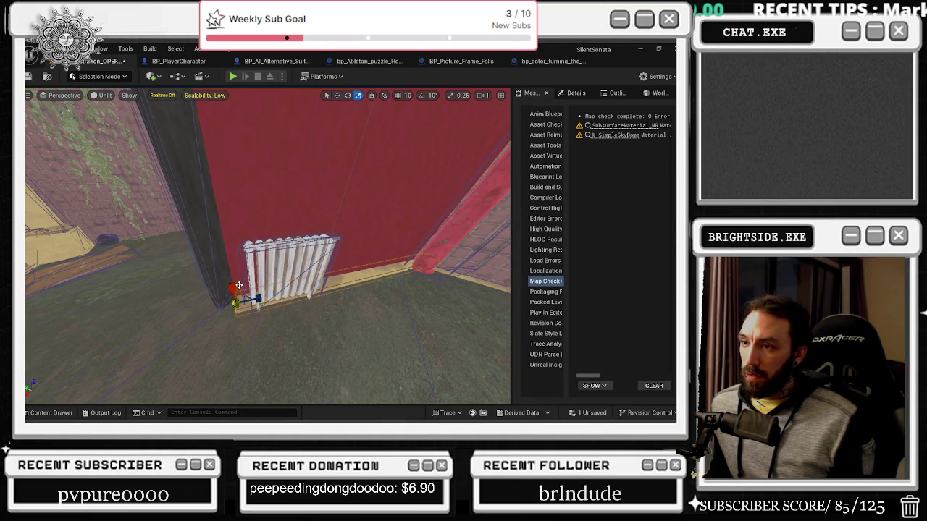
pyautogui.moveTo(232, 292); pyautogui.dragTo(238, 287)
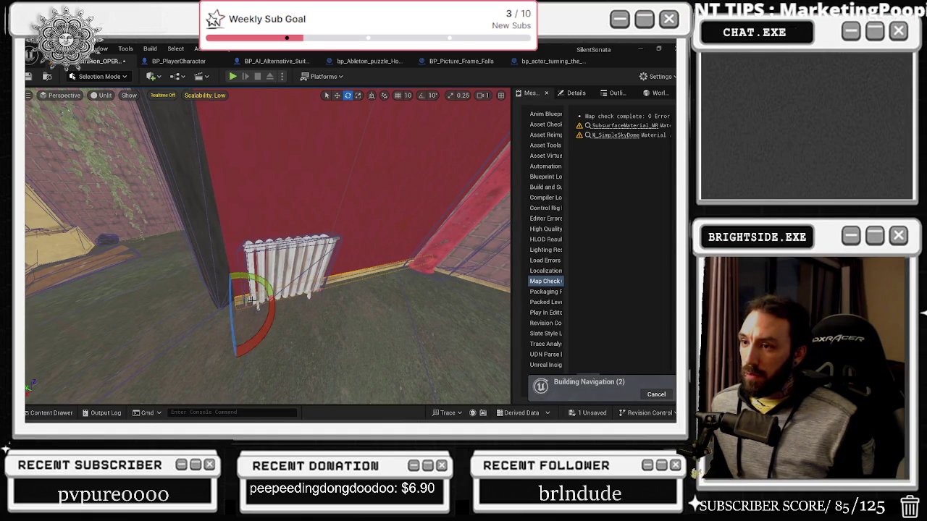
# Fine-tune the radiator's rotation so it sits straight against the wall.
pyautogui.press('e')
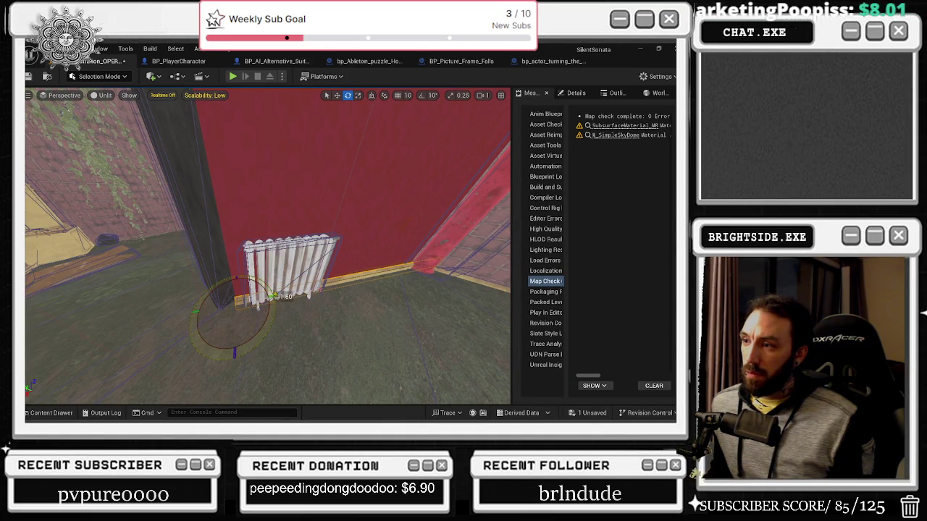
pyautogui.press('w')
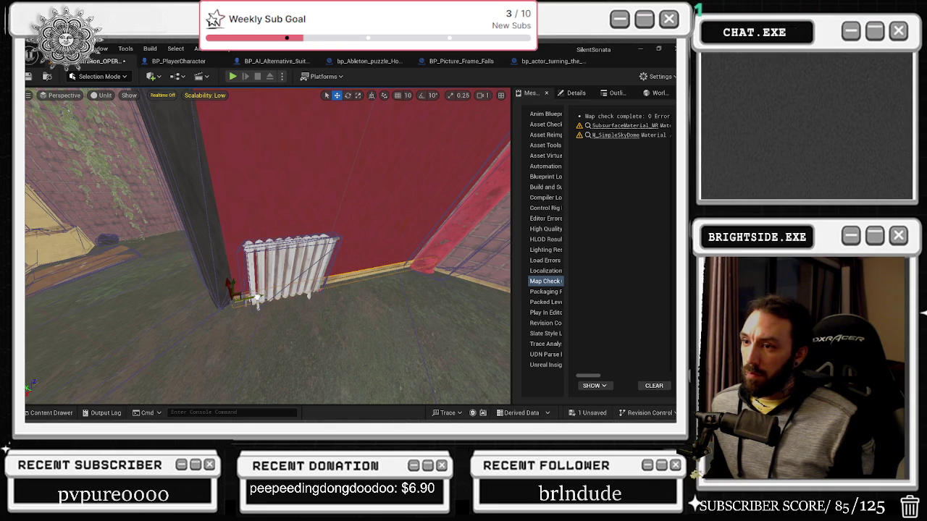
pyautogui.press('e')
pyautogui.moveTo(265, 305); pyautogui.dragTo(269, 309)
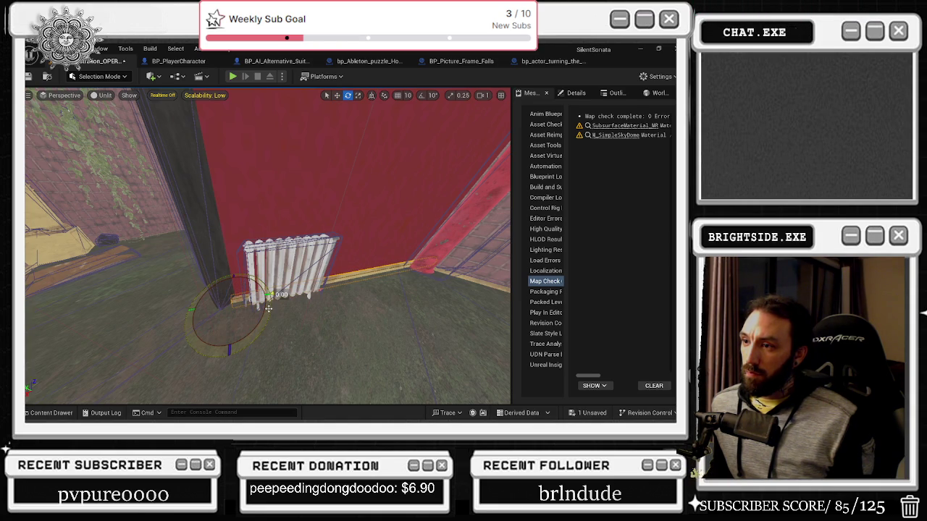
pyautogui.press('w')
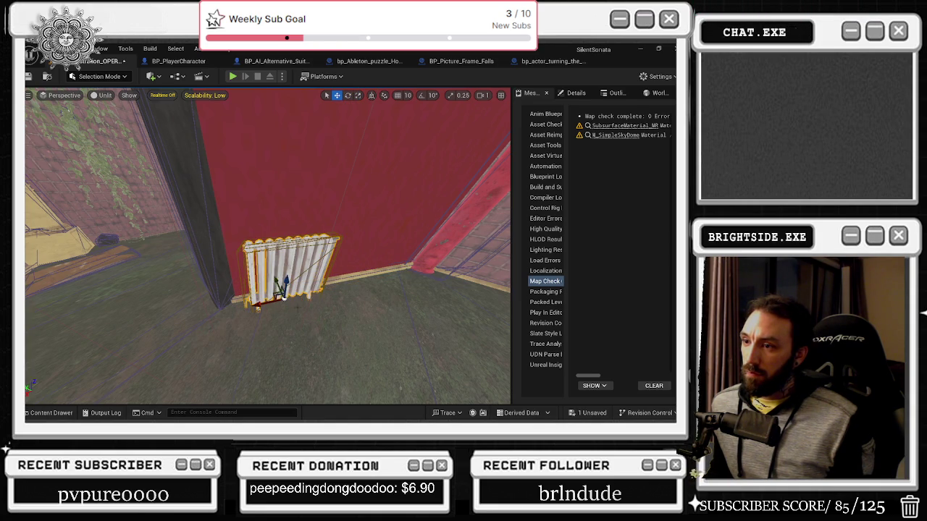
# Raise the trim piece up to the red wall's ceiling edge.
pyautogui.moveTo(278, 282); pyautogui.dragTo(325, 340)
pyautogui.moveTo(337, 298)
pyautogui.mouseDown()
pyautogui.moveTo(304, 297)
pyautogui.moveTo(337, 298)
pyautogui.mouseUp()
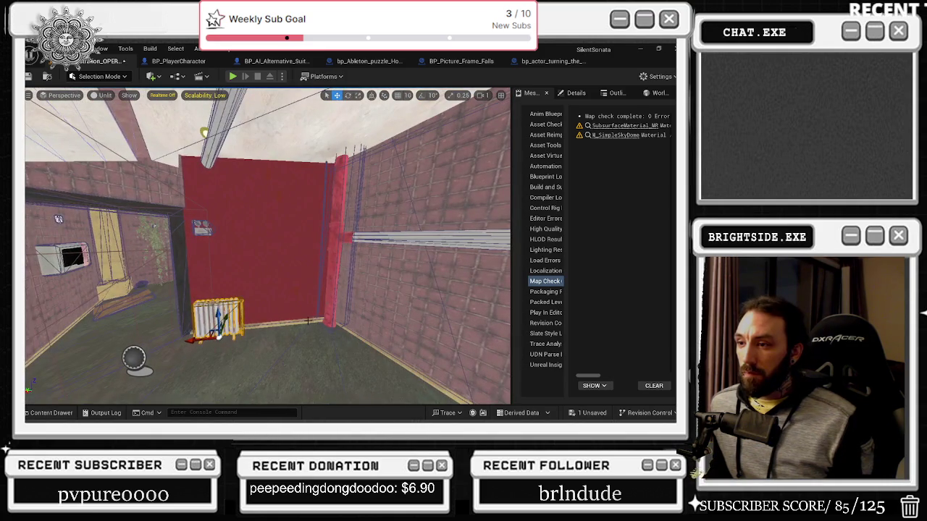
pyautogui.moveTo(188, 317); pyautogui.dragTo(175, 151)
pyautogui.press('e')
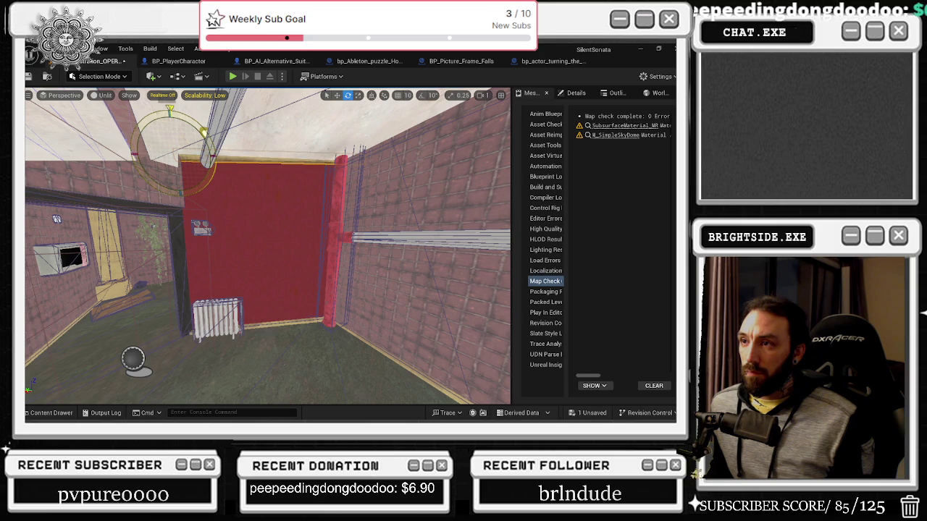
pyautogui.moveTo(268, 246)
pyautogui.mouseDown()
pyautogui.moveTo(181, 246)
pyautogui.moveTo(145, 232)
pyautogui.moveTo(145, 218)
pyautogui.moveTo(217, 239)
pyautogui.moveTo(219, 114)
pyautogui.moveTo(195, 166)
pyautogui.moveTo(174, 181)
pyautogui.moveTo(203, 196)
pyautogui.moveTo(210, 218)
pyautogui.moveTo(224, 188)
pyautogui.mouseUp()
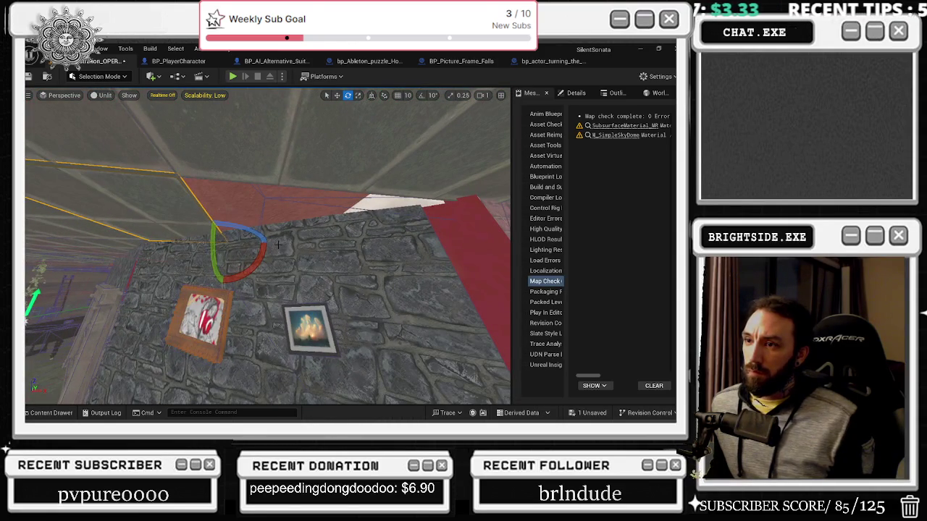
# Slide the trim along the stone wall top and stretch it to about 2.49 scale.
pyautogui.moveTo(246, 242)
pyautogui.mouseDown()
pyautogui.moveTo(340, 244)
pyautogui.moveTo(297, 224)
pyautogui.moveTo(275, 239)
pyautogui.moveTo(279, 228)
pyautogui.moveTo(327, 233)
pyautogui.mouseUp()
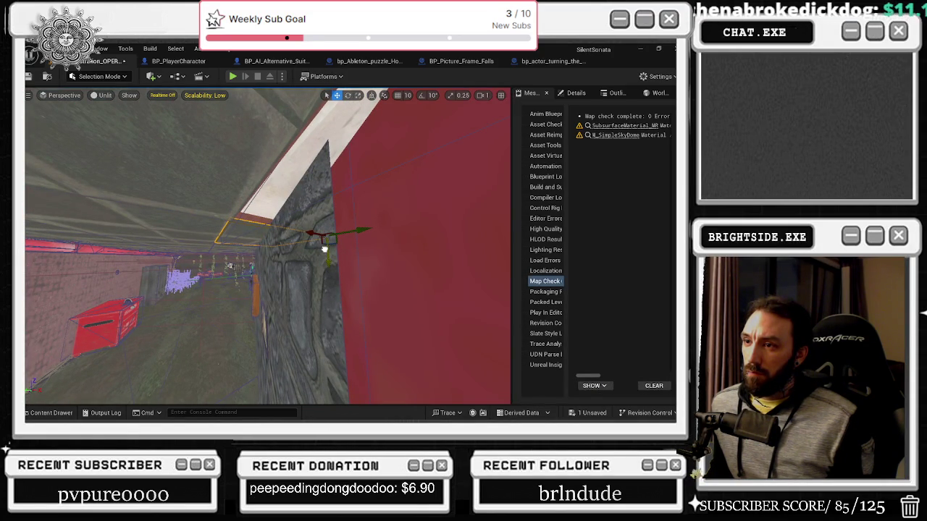
pyautogui.moveTo(297, 230); pyautogui.dragTo(297, 232)
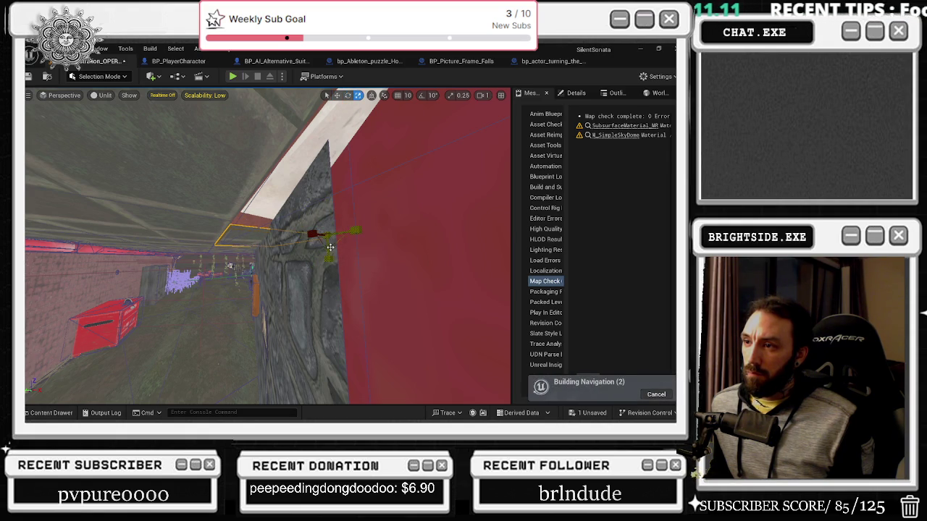
pyautogui.press('w')
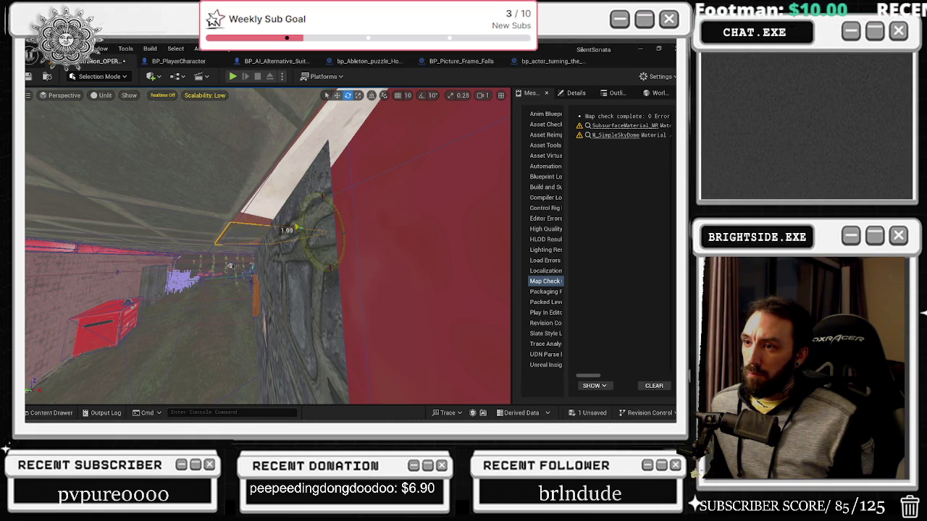
# Select beside the orange picture frame and move the trim piece into the red wall's upper corner.
pyautogui.moveTo(297, 230); pyautogui.dragTo(210, 242)
pyautogui.click(293, 277)
pyautogui.moveTo(293, 278)
pyautogui.mouseDown()
pyautogui.moveTo(294, 246)
pyautogui.moveTo(260, 232)
pyautogui.moveTo(231, 188)
pyautogui.mouseUp()
pyautogui.moveTo(272, 225); pyautogui.dragTo(264, 221)
pyautogui.moveTo(206, 229)
pyautogui.mouseDown()
pyautogui.moveTo(83, 186)
pyautogui.moveTo(259, 200)
pyautogui.moveTo(275, 223)
pyautogui.mouseUp()
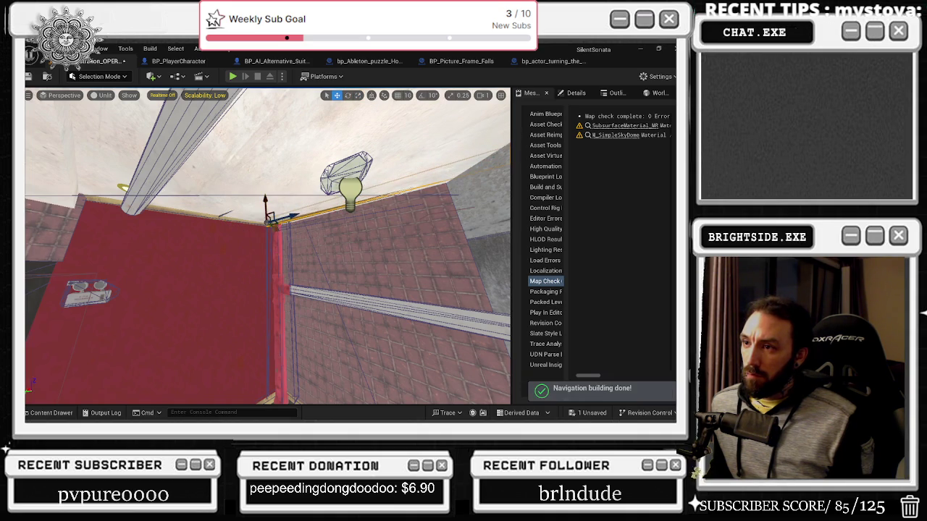
# Rotate the corner trim about -2.85° then 1.04°, shifting it slightly right.
pyautogui.moveTo(297, 230); pyautogui.dragTo(310, 210)
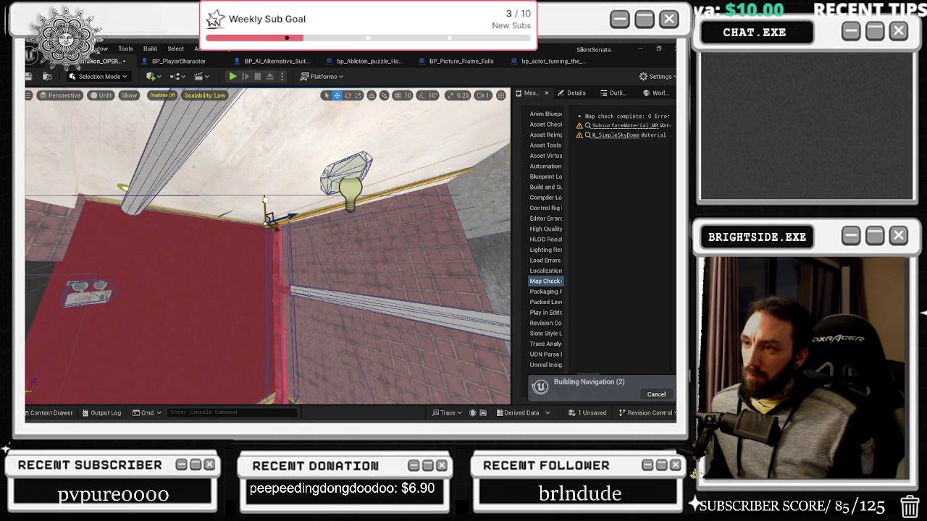
pyautogui.moveTo(278, 230); pyautogui.dragTo(282, 233)
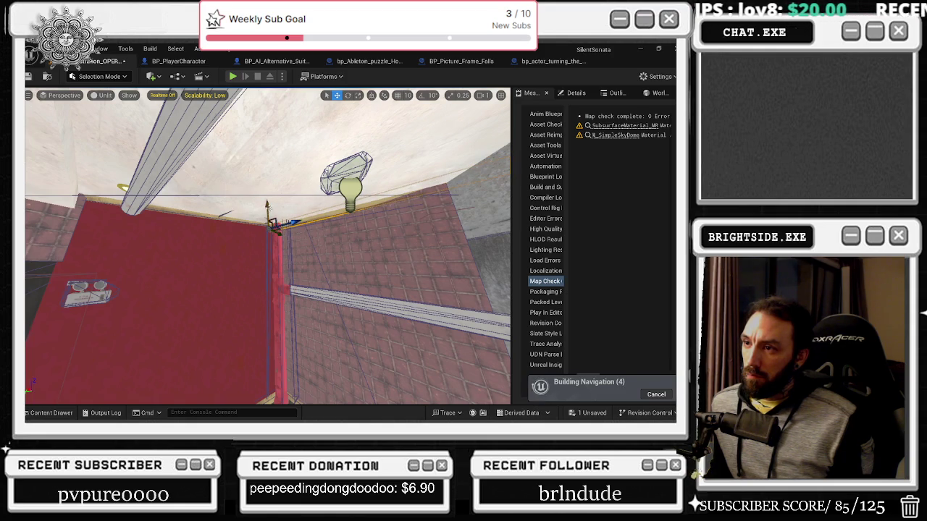
pyautogui.moveTo(303, 230); pyautogui.dragTo(303, 223)
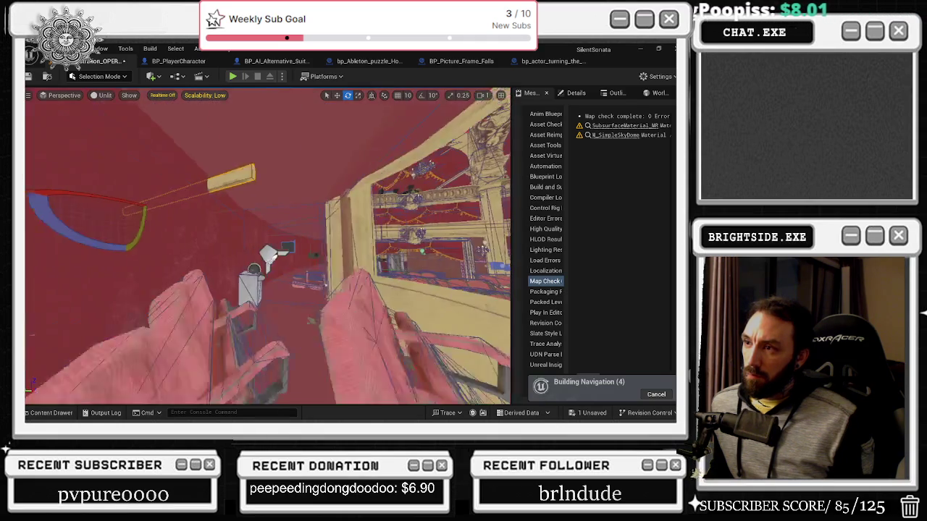
pyautogui.press('w')
pyautogui.press('e')
pyautogui.press('r')
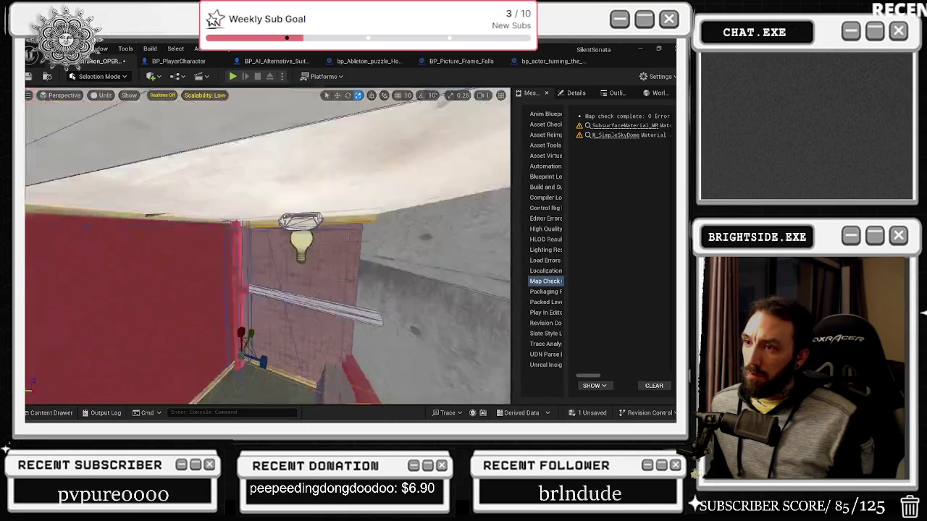
pyautogui.press('w')
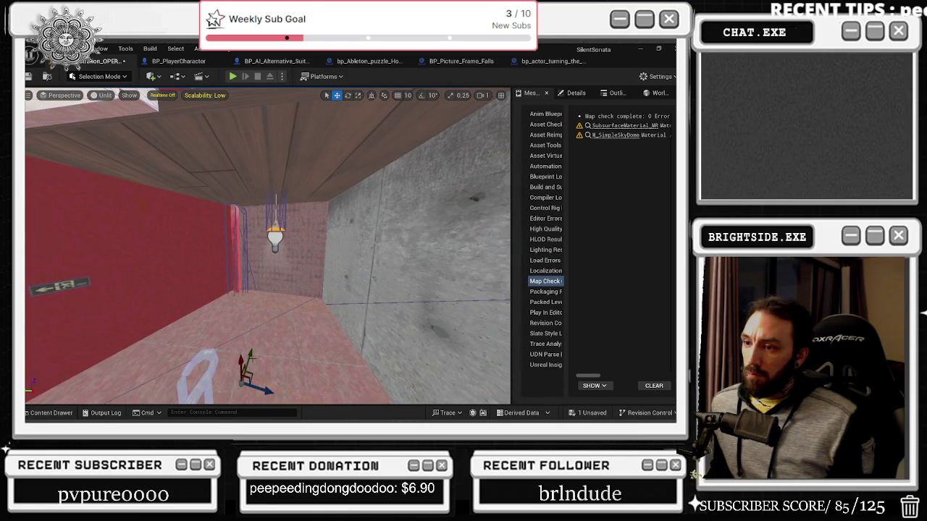
# Raise the trim beam from the floor up to the ceiling edge.
pyautogui.moveTo(228, 282); pyautogui.dragTo(251, 185)
pyautogui.moveTo(302, 289); pyautogui.dragTo(301, 333)
pyautogui.moveTo(247, 273)
pyautogui.mouseDown()
pyautogui.moveTo(261, 261)
pyautogui.moveTo(248, 274)
pyautogui.moveTo(249, 243)
pyautogui.mouseUp()
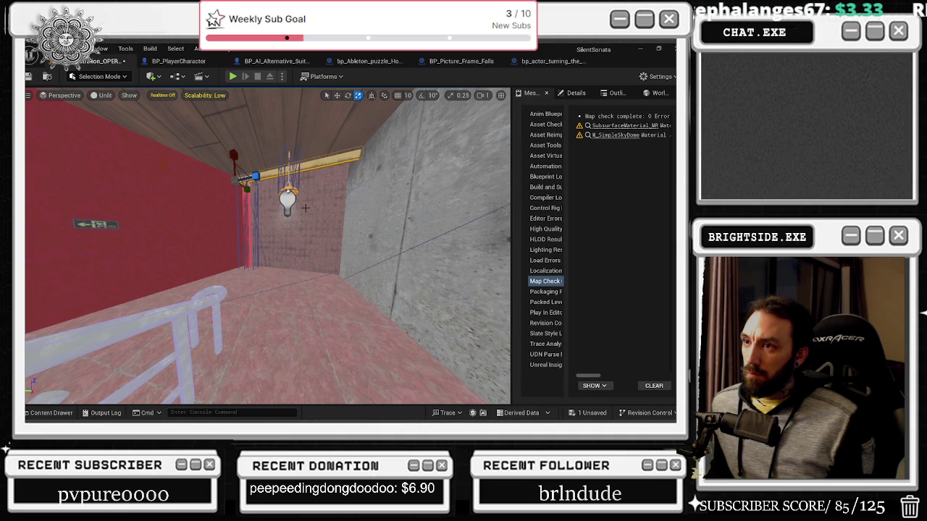
pyautogui.moveTo(354, 320); pyautogui.dragTo(340, 347)
pyautogui.moveTo(195, 233)
pyautogui.mouseDown()
pyautogui.moveTo(181, 210)
pyautogui.moveTo(214, 208)
pyautogui.mouseUp()
# Fine-tune the yellow beam's rotation to line up with the ceiling edge.
pyautogui.press('w')
pyautogui.press('e')
pyautogui.press('w')
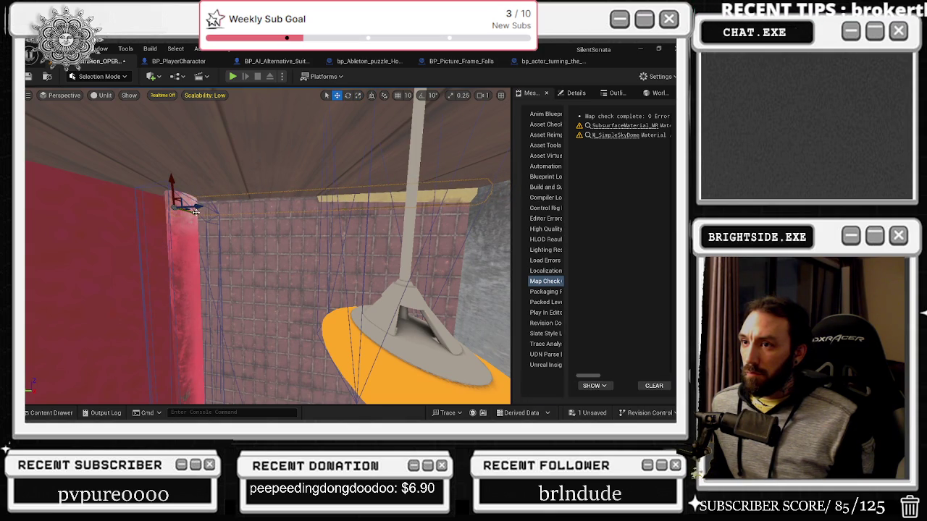
pyautogui.press('e')
pyautogui.moveTo(197, 204); pyautogui.dragTo(204, 205)
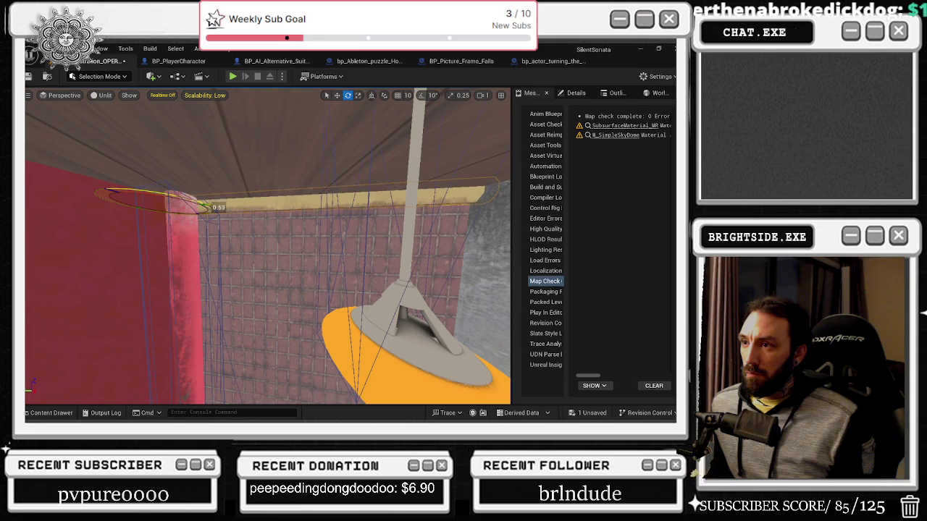
pyautogui.moveTo(126, 203)
pyautogui.mouseDown()
pyautogui.moveTo(127, 275)
pyautogui.moveTo(145, 217)
pyautogui.moveTo(159, 289)
pyautogui.moveTo(174, 246)
pyautogui.moveTo(188, 239)
pyautogui.moveTo(210, 319)
pyautogui.moveTo(224, 260)
pyautogui.moveTo(243, 264)
pyautogui.moveTo(228, 258)
pyautogui.mouseUp()
# Slide the trim right along the red wall's base and fly the view toward the stairs.
pyautogui.press('r')
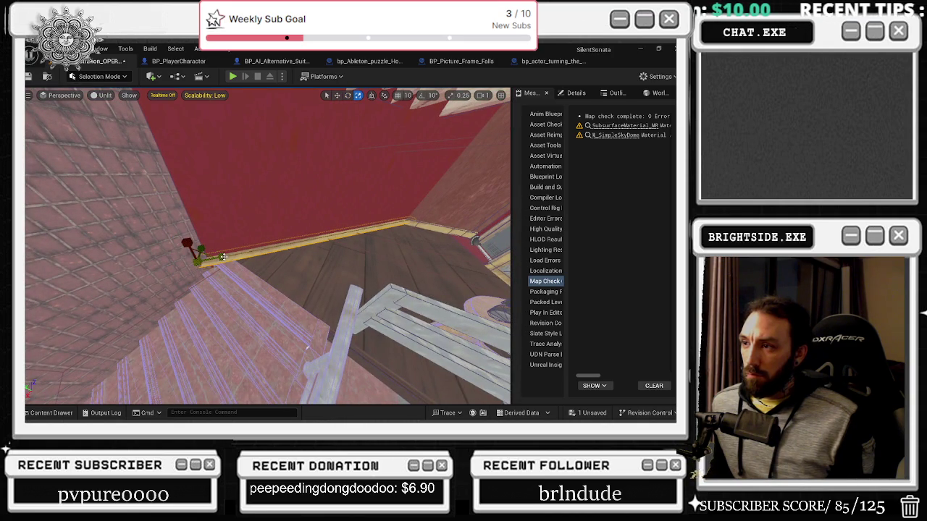
pyautogui.press('w')
pyautogui.moveTo(229, 255)
pyautogui.mouseDown()
pyautogui.moveTo(245, 255)
pyautogui.moveTo(230, 239)
pyautogui.moveTo(230, 210)
pyautogui.moveTo(112, 291)
pyautogui.mouseUp()
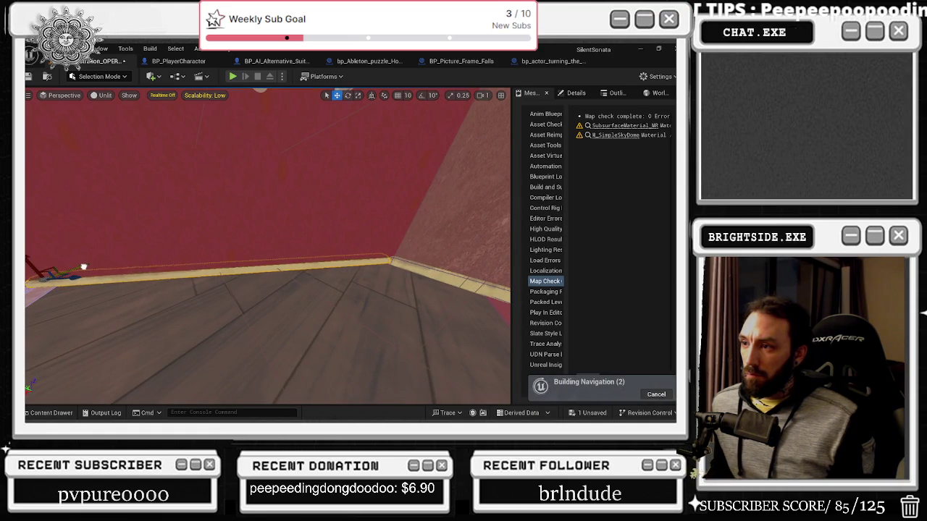
pyautogui.moveTo(83, 268)
pyautogui.mouseDown()
pyautogui.moveTo(33, 260)
pyautogui.moveTo(73, 286)
pyautogui.mouseUp()
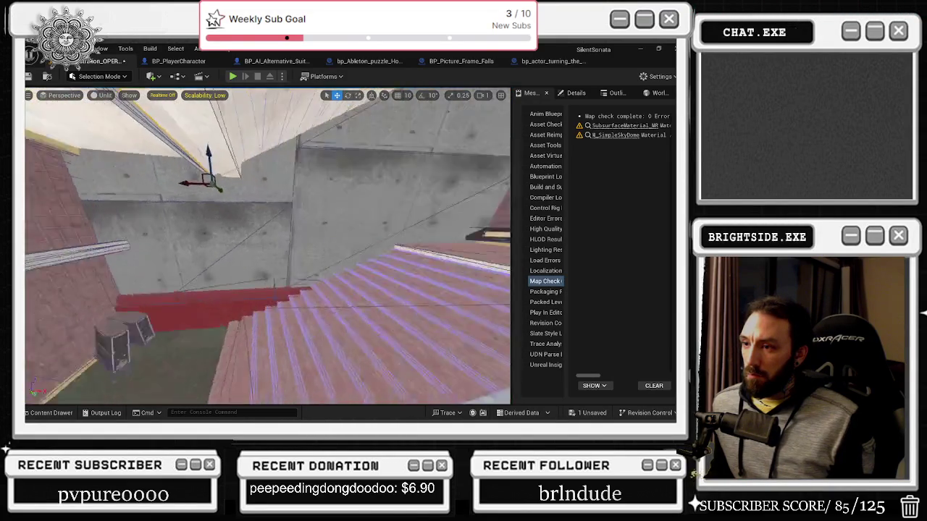
# Select the dark rail along the left brick wall and rotate it flush with the wall.
pyautogui.press('f')
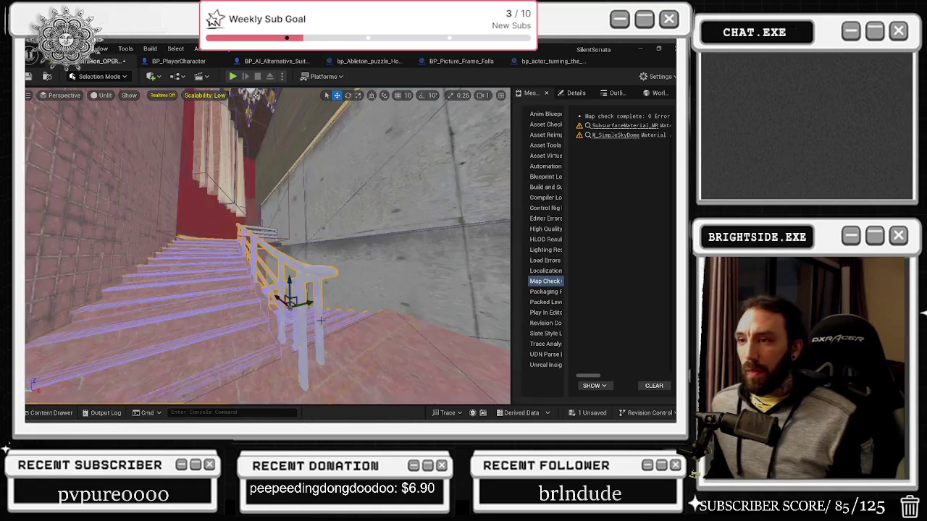
pyautogui.hotkey('alt', '4')
pyautogui.moveTo(268, 246); pyautogui.dragTo(210, 173)
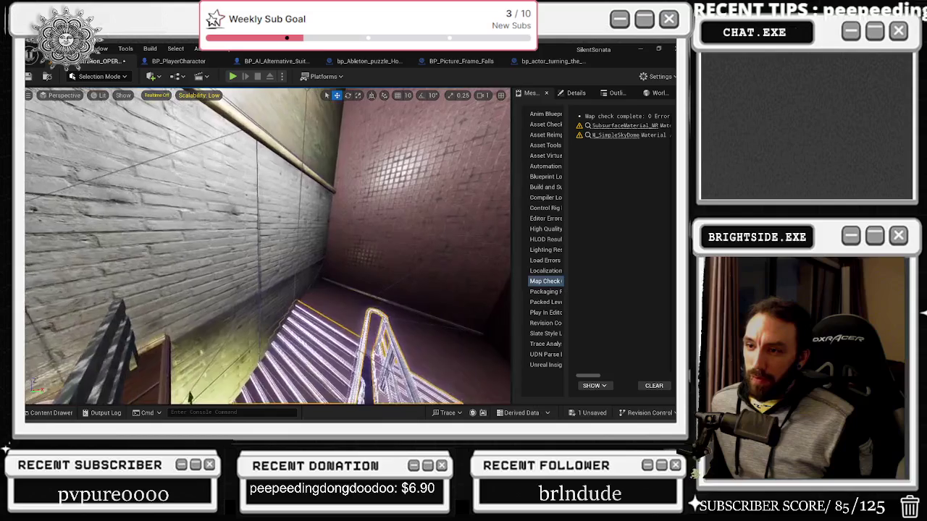
pyautogui.moveTo(209, 174)
pyautogui.mouseDown()
pyautogui.moveTo(188, 166)
pyautogui.moveTo(188, 210)
pyautogui.moveTo(167, 221)
pyautogui.moveTo(170, 250)
pyautogui.mouseUp()
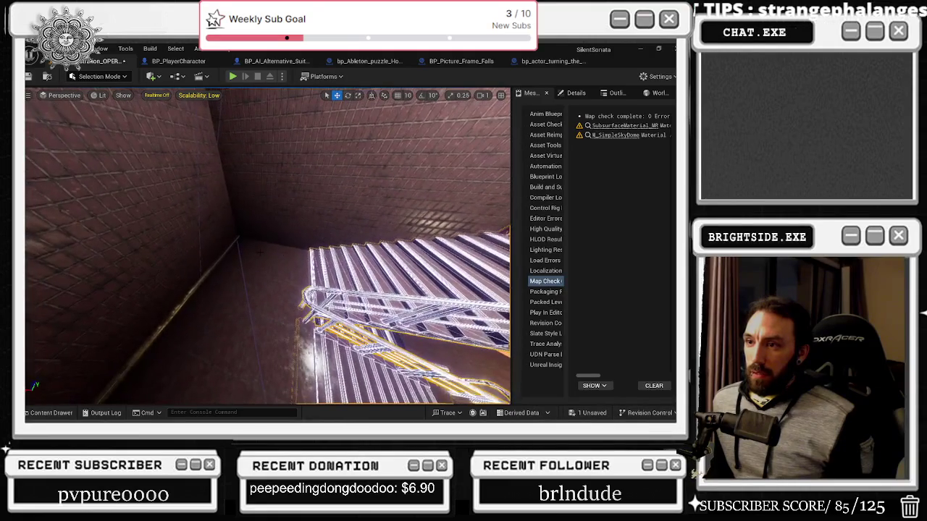
pyautogui.click(185, 297)
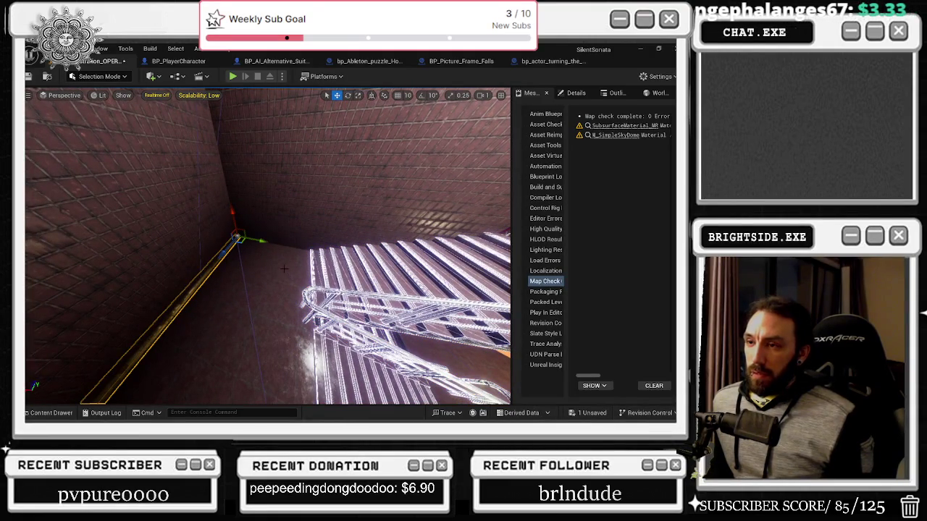
pyautogui.press('e')
pyautogui.moveTo(261, 250)
pyautogui.mouseDown()
pyautogui.moveTo(282, 269)
pyautogui.moveTo(293, 247)
pyautogui.mouseUp()
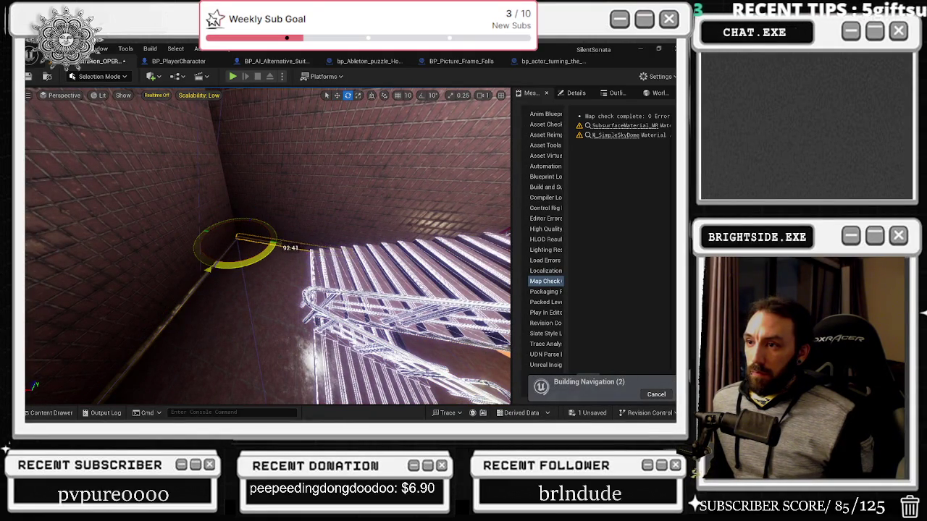
pyautogui.press('f')
pyautogui.moveTo(224, 228); pyautogui.dragTo(225, 228)
pyautogui.press('w')
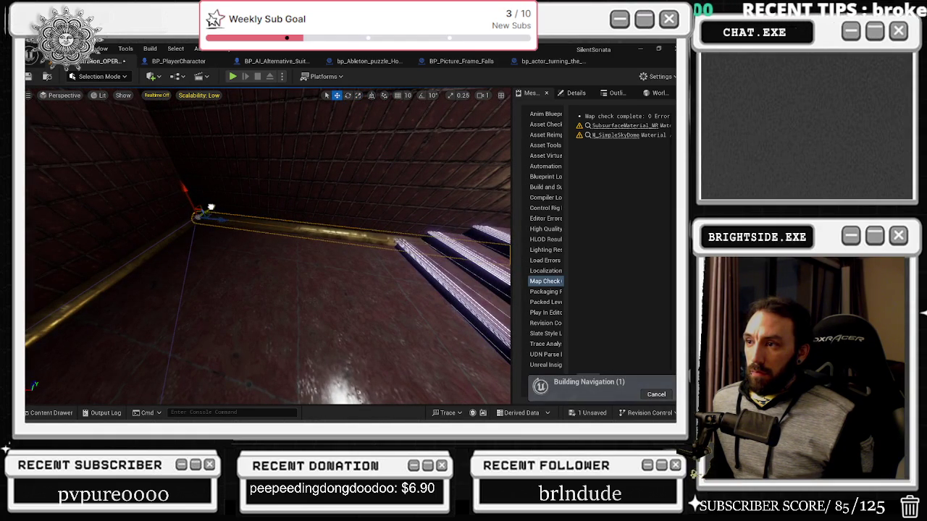
# Scale the rail shorter to fit the wall and switch the viewport to Unlit.
pyautogui.press('r')
pyautogui.moveTo(219, 221)
pyautogui.mouseDown()
pyautogui.moveTo(242, 223)
pyautogui.moveTo(241, 202)
pyautogui.mouseUp()
pyautogui.press('w')
pyautogui.press('e')
pyautogui.press('w')
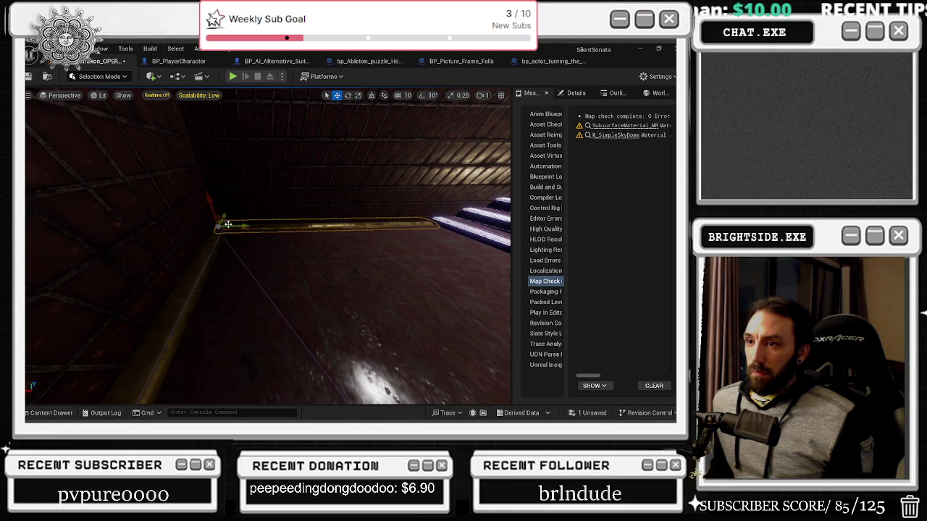
pyautogui.hotkey('alt', '2')
pyautogui.hotkey('alt', '3')
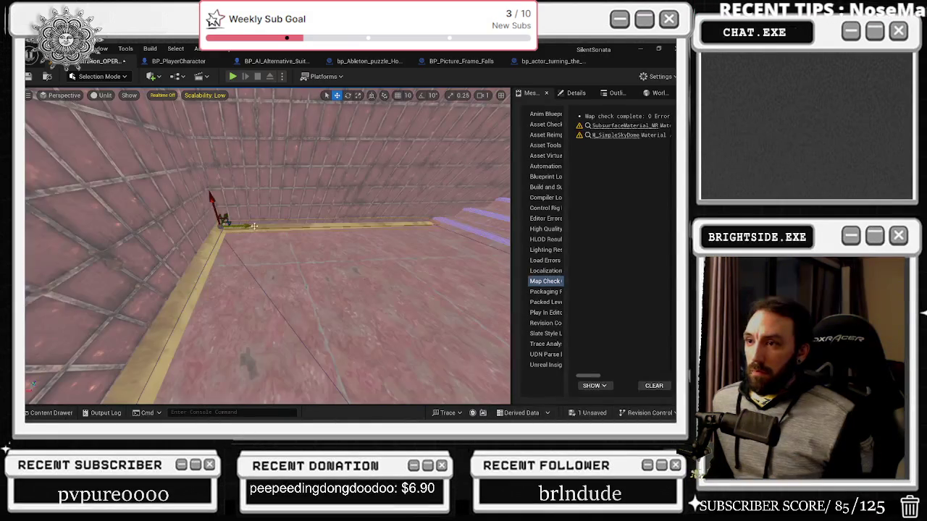
# Slide the plank piece at the stair-side corner left along the Y axis.
pyautogui.moveTo(268, 246)
pyautogui.mouseDown()
pyautogui.moveTo(250, 221)
pyautogui.moveTo(286, 213)
pyautogui.moveTo(249, 149)
pyautogui.moveTo(218, 160)
pyautogui.moveTo(254, 239)
pyautogui.moveTo(343, 237)
pyautogui.moveTo(306, 263)
pyautogui.moveTo(411, 276)
pyautogui.moveTo(382, 275)
pyautogui.moveTo(360, 241)
pyautogui.moveTo(333, 261)
pyautogui.moveTo(304, 250)
pyautogui.moveTo(373, 271)
pyautogui.moveTo(274, 254)
pyautogui.mouseUp()
pyautogui.press('e')
pyautogui.press('r')
pyautogui.press('w')
pyautogui.moveTo(290, 289)
pyautogui.mouseDown()
pyautogui.moveTo(333, 246)
pyautogui.moveTo(336, 293)
pyautogui.mouseUp()
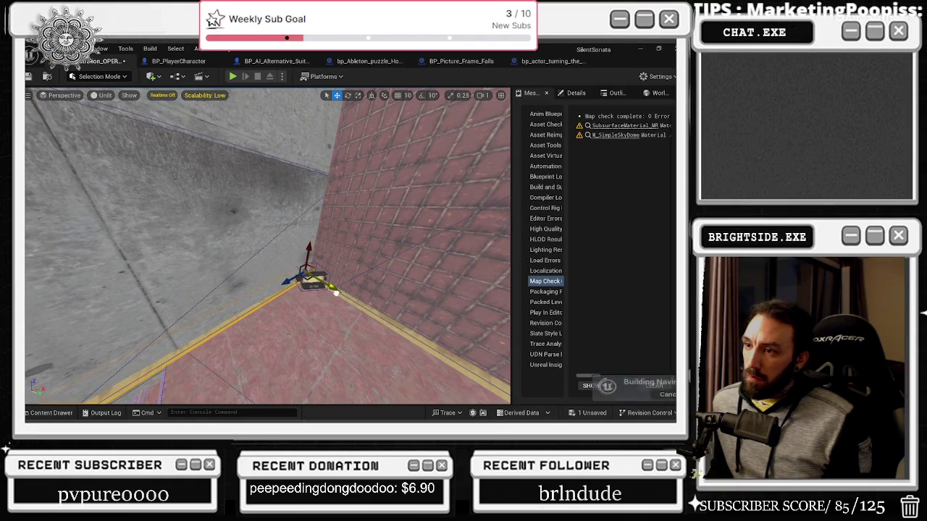
pyautogui.moveTo(326, 287); pyautogui.dragTo(315, 271)
pyautogui.press('r')
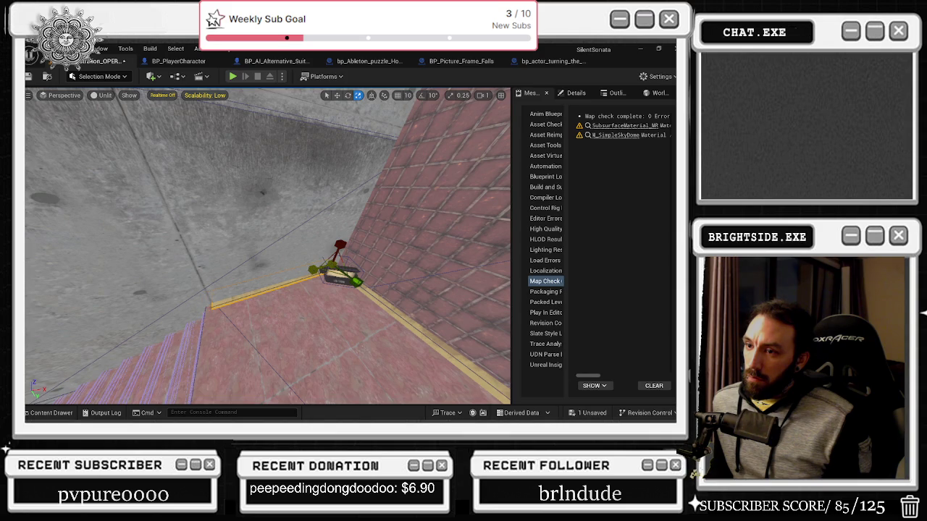
pyautogui.moveTo(314, 286); pyautogui.dragTo(312, 281)
pyautogui.press('w')
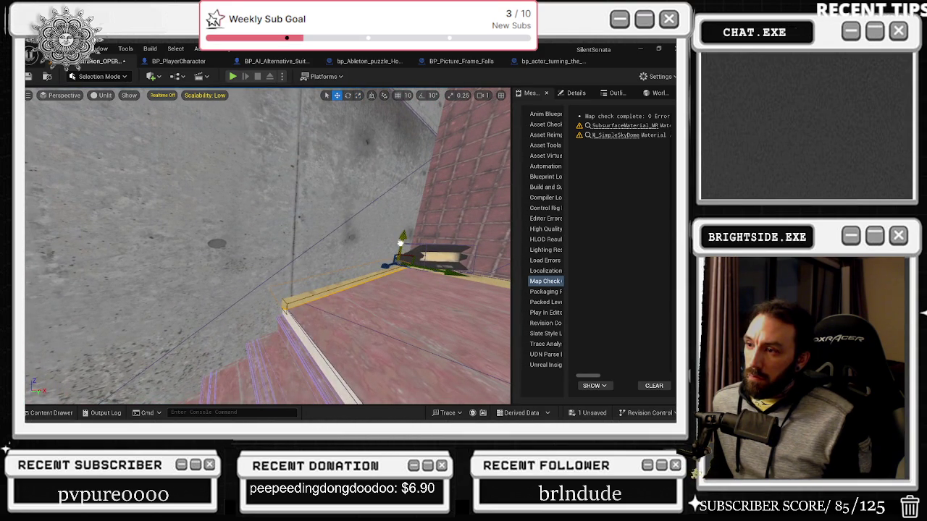
pyautogui.moveTo(313, 281); pyautogui.dragTo(313, 281)
# Select the red stair-edge piece and fly over the stairs to the opera hall's seat rows.
pyautogui.moveTo(215, 307); pyautogui.dragTo(214, 308)
pyautogui.click(215, 307)
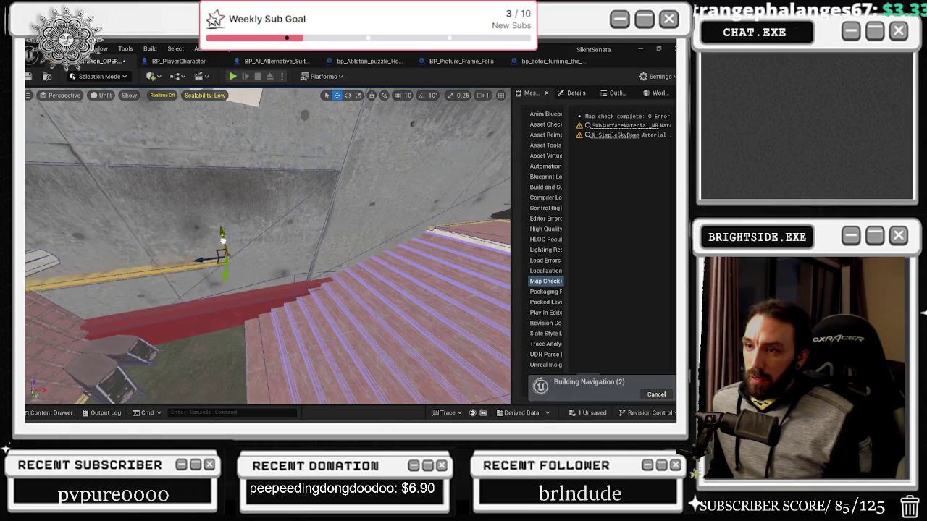
pyautogui.moveTo(237, 343); pyautogui.dragTo(249, 332)
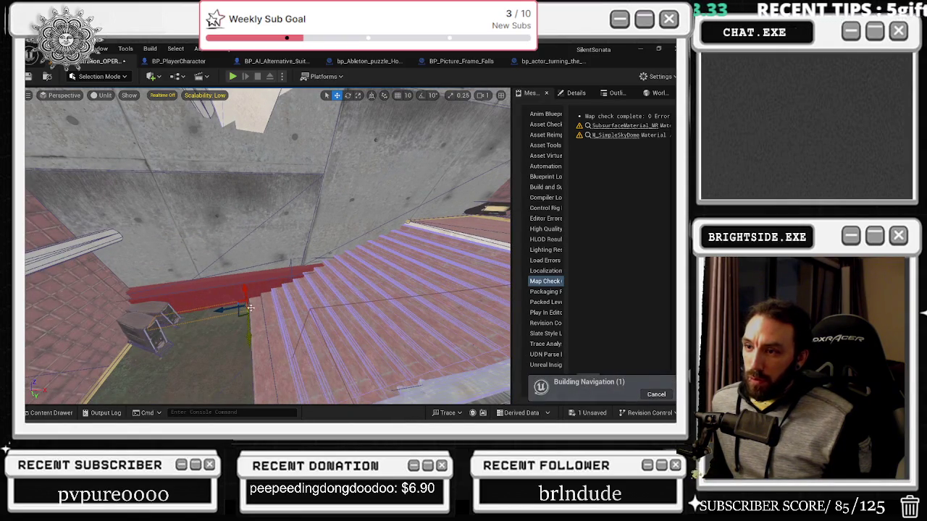
pyautogui.moveTo(244, 294); pyautogui.dragTo(267, 309)
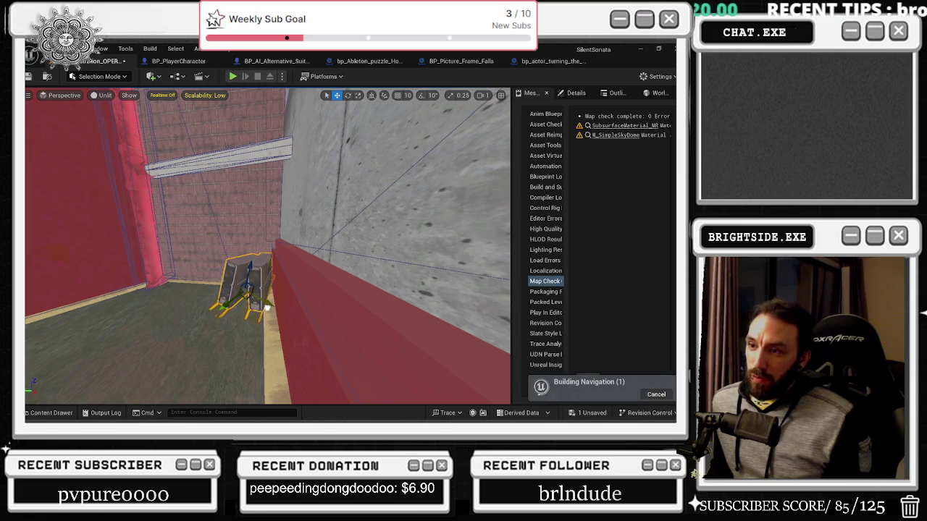
pyautogui.moveTo(250, 268); pyautogui.dragTo(250, 269)
pyautogui.moveTo(323, 260); pyautogui.dragTo(324, 260)
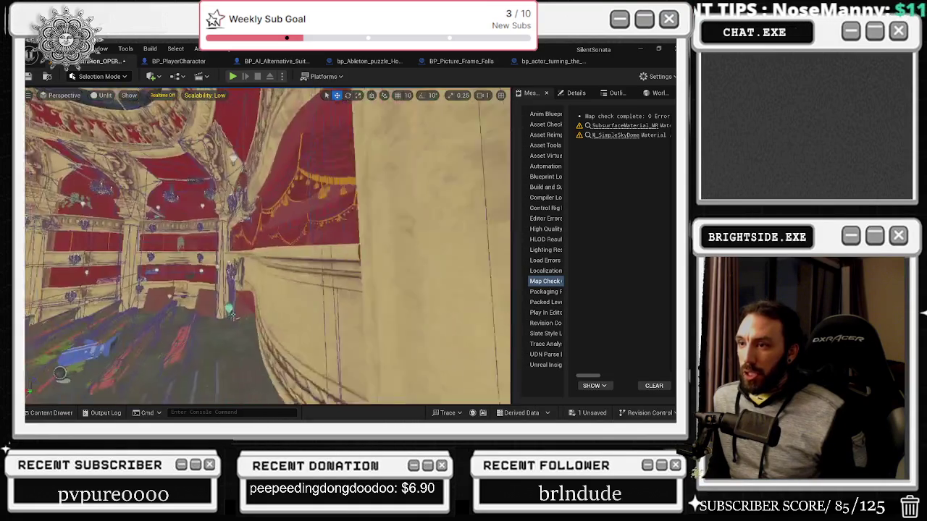
# Save the Demonstration_OPERA_MAIN map from the unsaved-content list.
pyautogui.moveTo(324, 259); pyautogui.dragTo(324, 260)
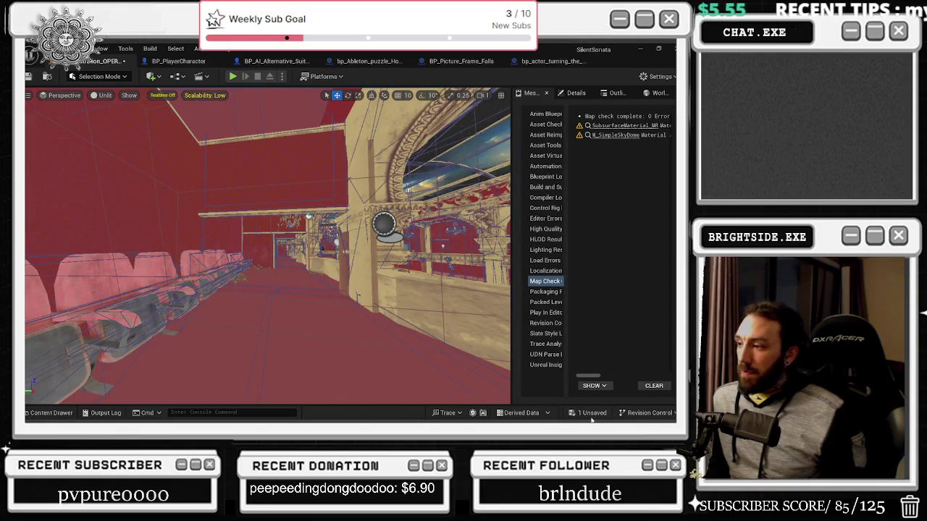
pyautogui.click(588, 413)
pyautogui.click(418, 334)
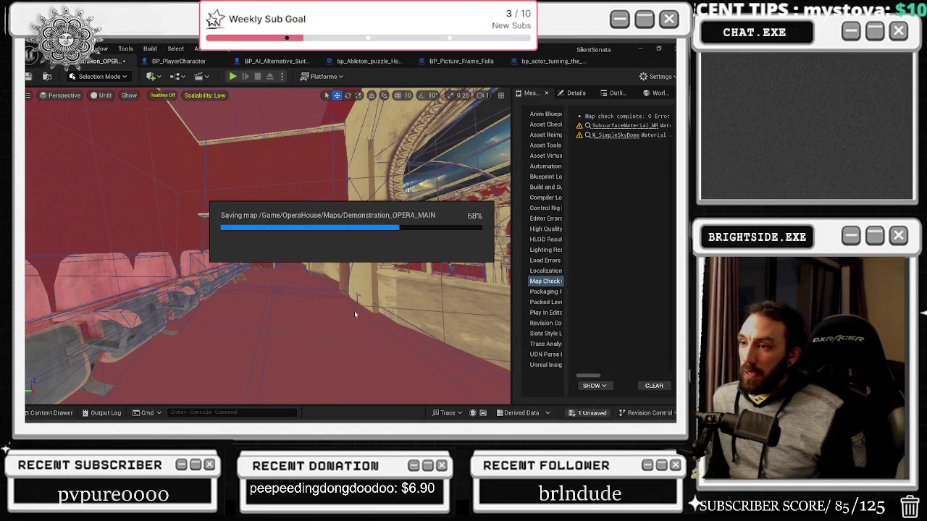
# Fly further through the level and save the map again with Ctrl+S.
pyautogui.moveTo(374, 360); pyautogui.dragTo(374, 360)
pyautogui.press('w')
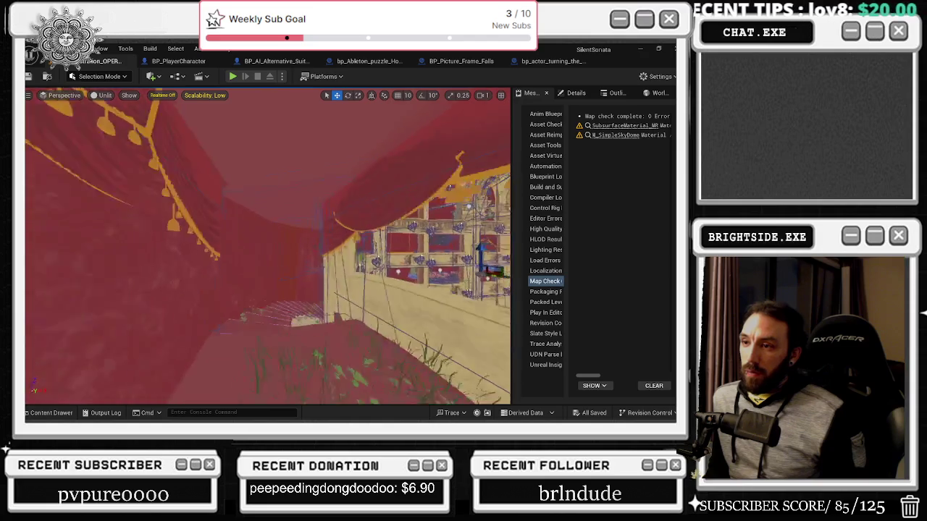
pyautogui.press('w')
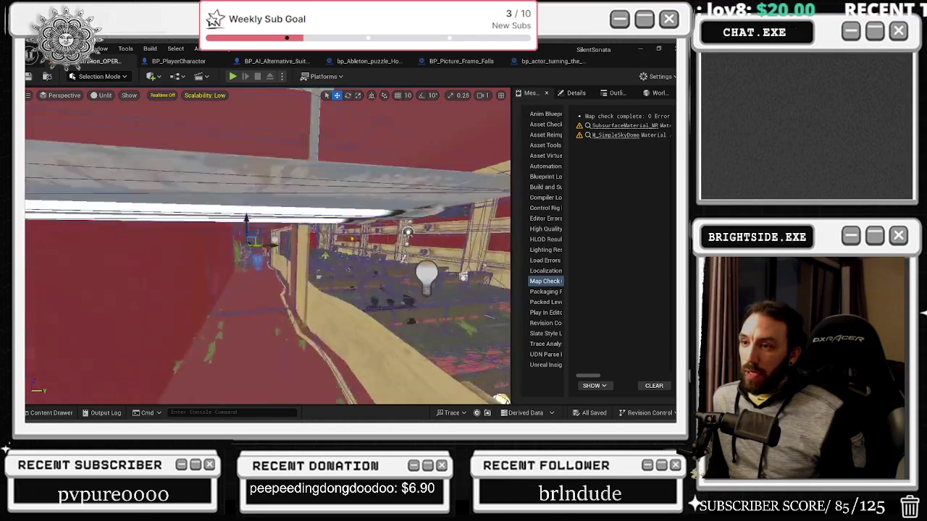
pyautogui.press('w')
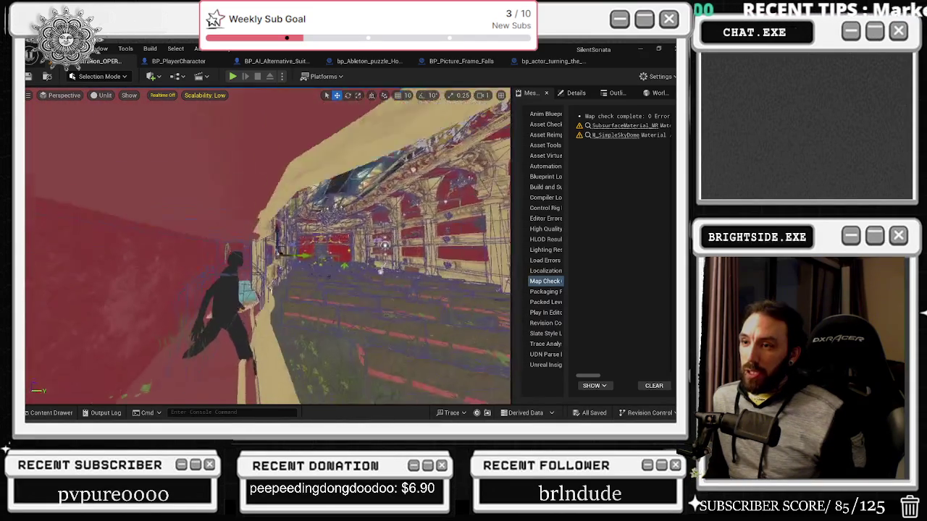
pyautogui.press('w')
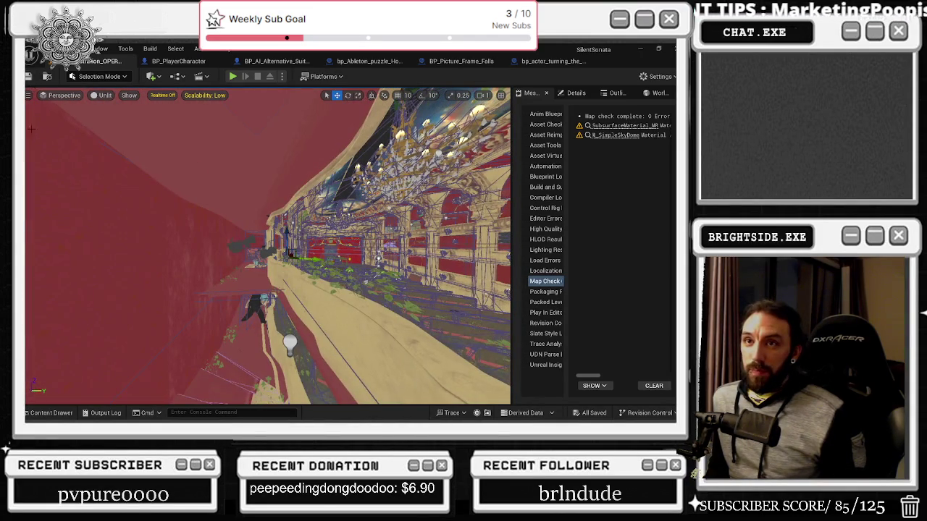
pyautogui.hotkey('ctrl', 's')
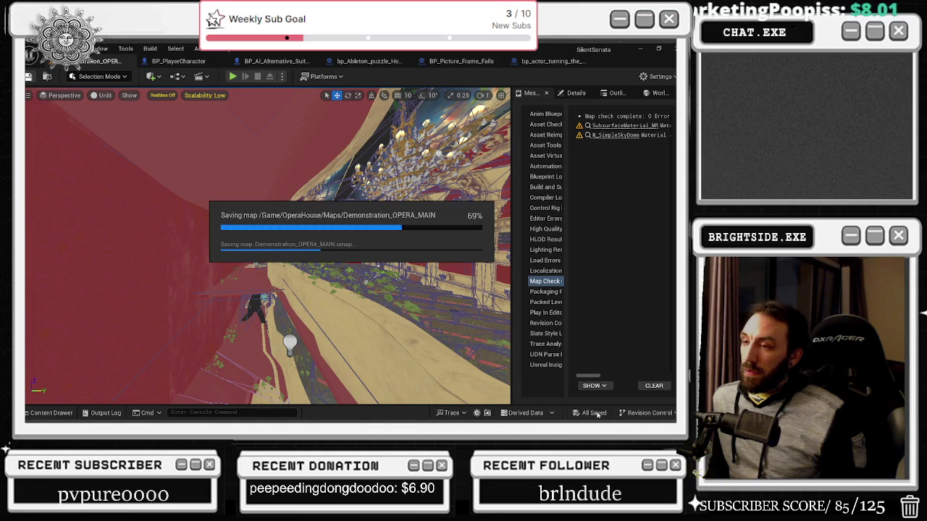
# Load Maps_HouseProject_BASIC from the HouseProject favourite's Maps_HouseProject folder, then switch to YouTube.
pyautogui.click(42, 414)
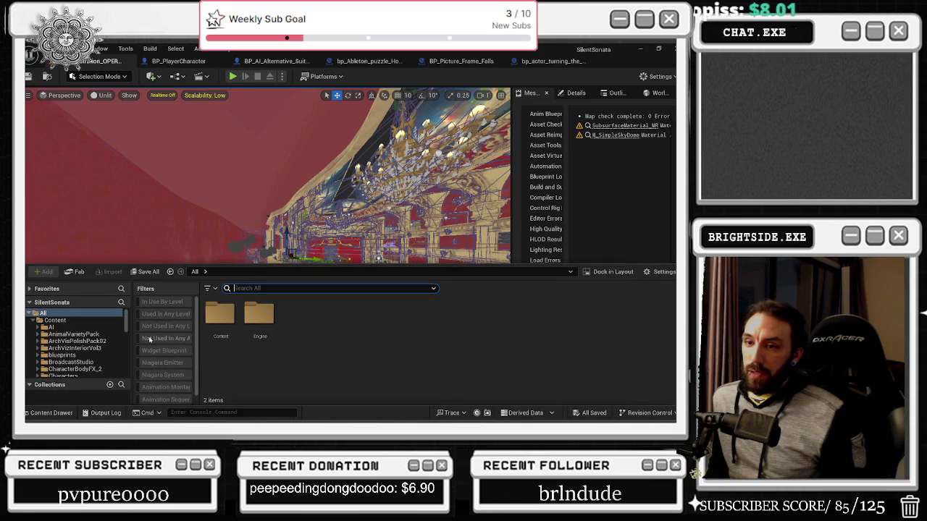
pyautogui.click(121, 319)
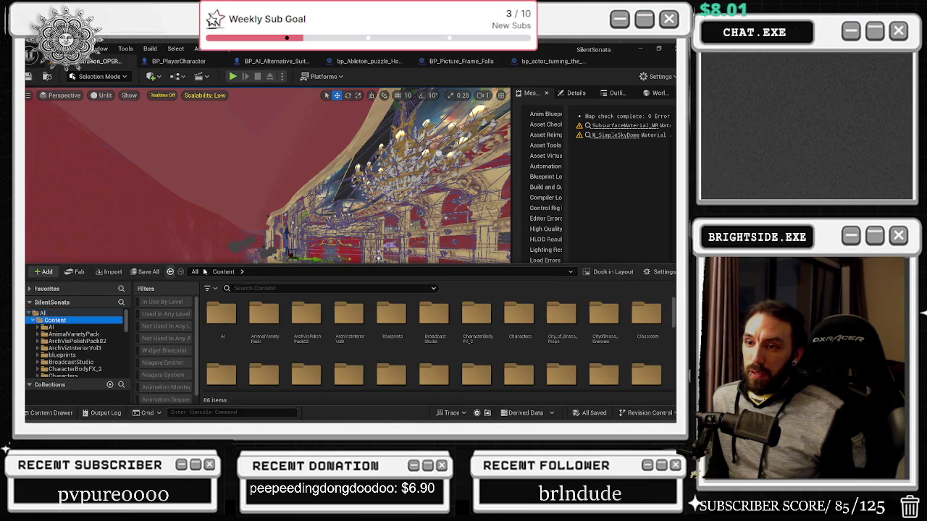
pyautogui.click(99, 312)
pyautogui.click(32, 302)
pyautogui.click(40, 289)
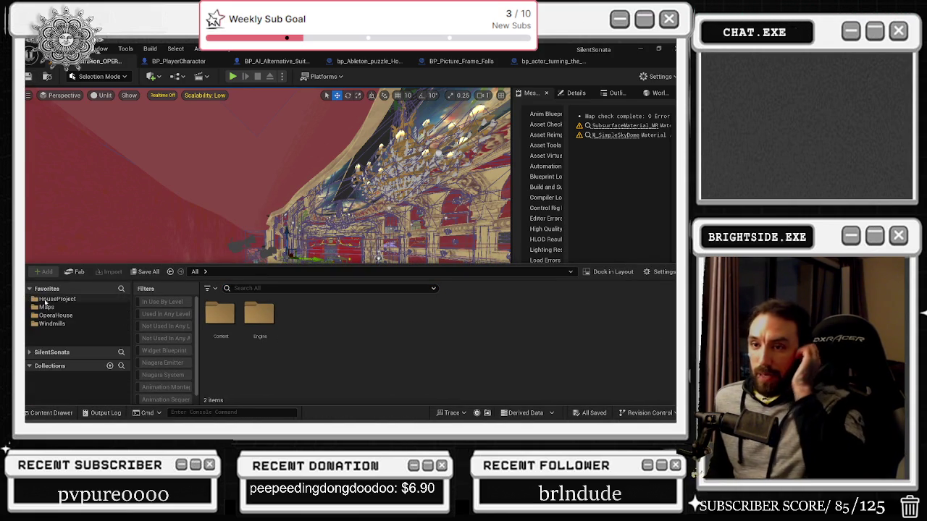
pyautogui.click(55, 299)
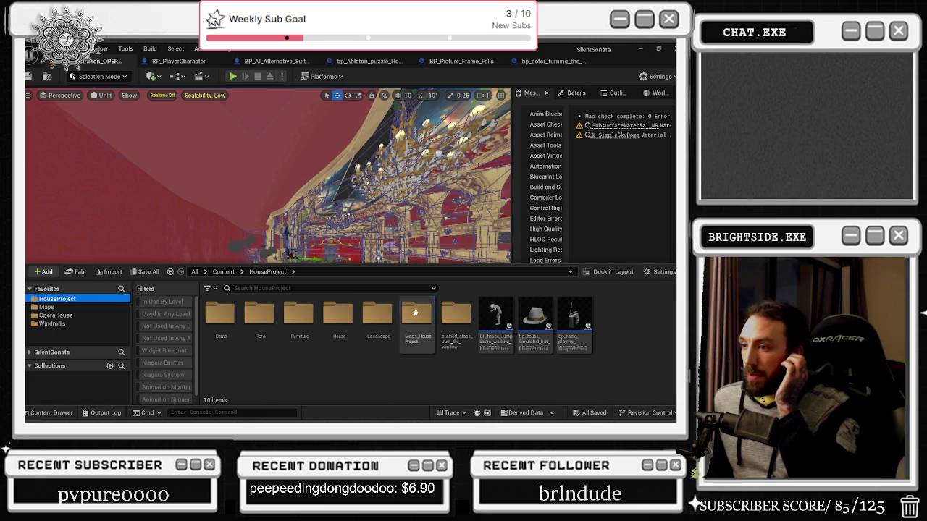
pyautogui.doubleClick(416, 315)
pyautogui.doubleClick(418, 323)
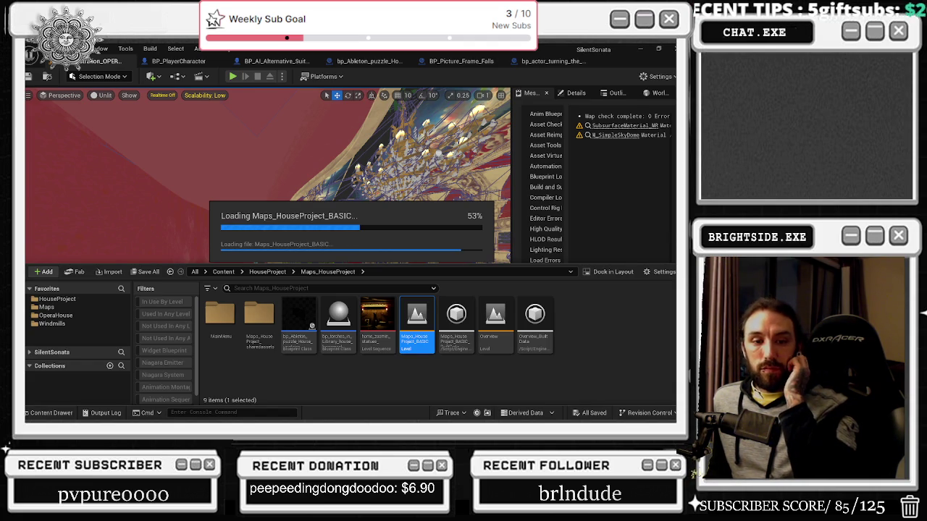
pyautogui.hotkey('alt', 'Tab')
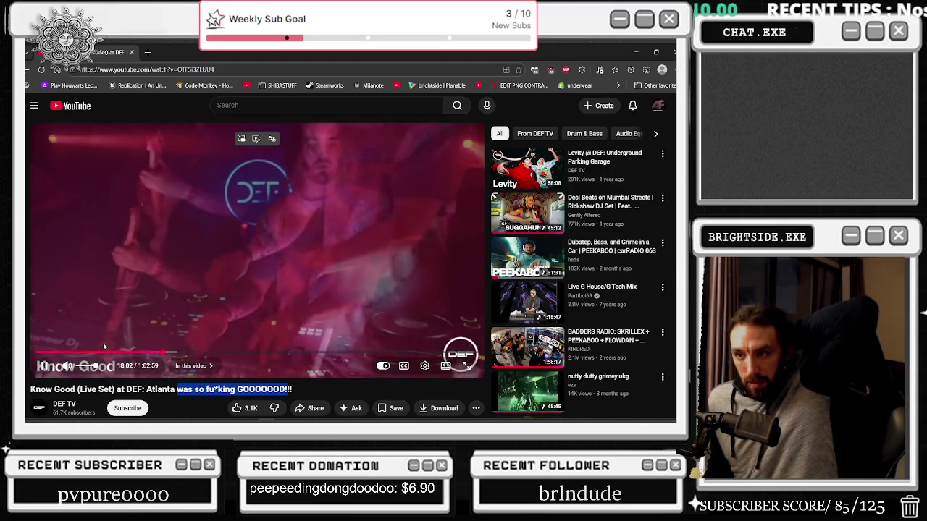
# Pause and resume the Know Good DEF: Atlanta set, then return to Unreal Editor.
pyautogui.click(112, 347)
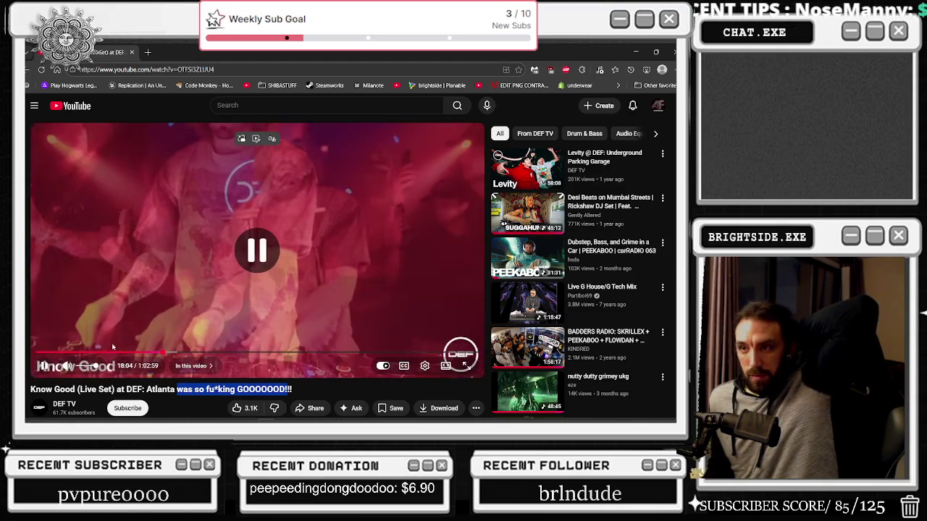
pyautogui.click(107, 298)
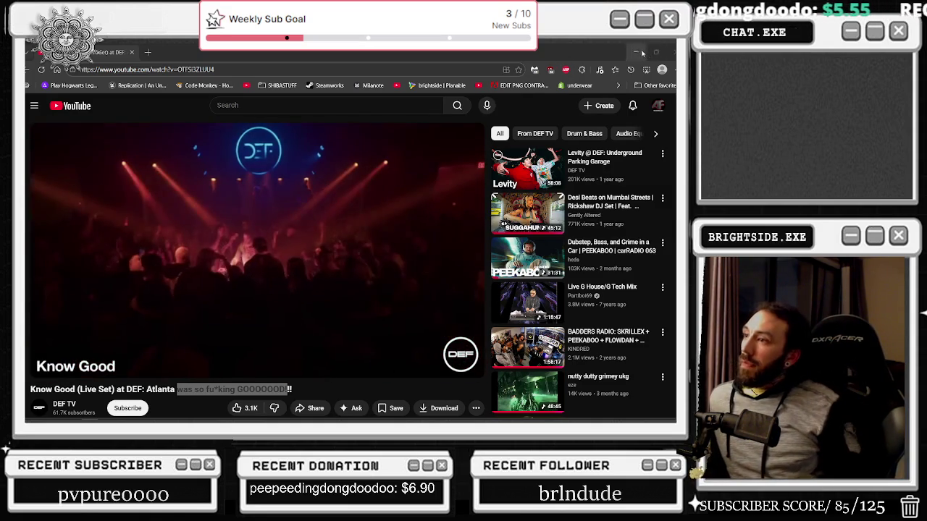
pyautogui.hotkey('alt', 'Tab')
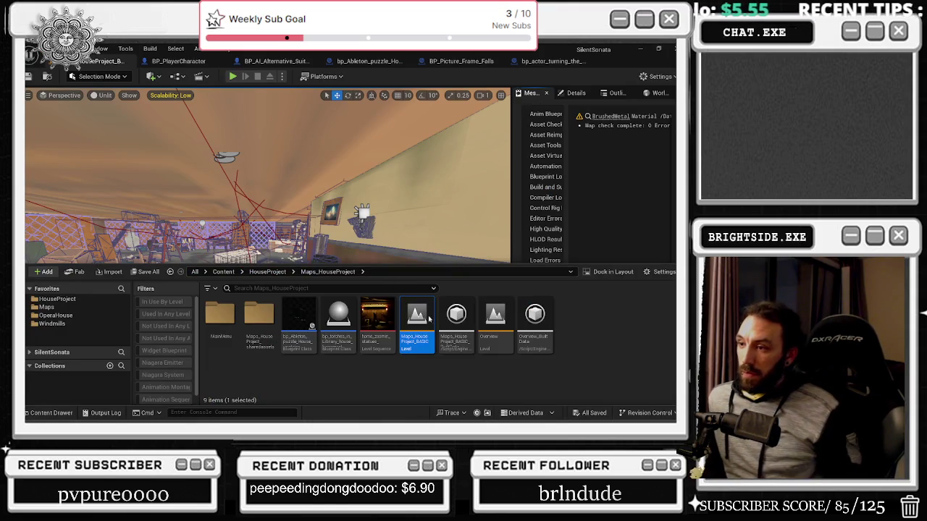
# Close the Content Drawer, bring the hidden wall back, then hide it again.
pyautogui.hotkey('ctrl', 'space')
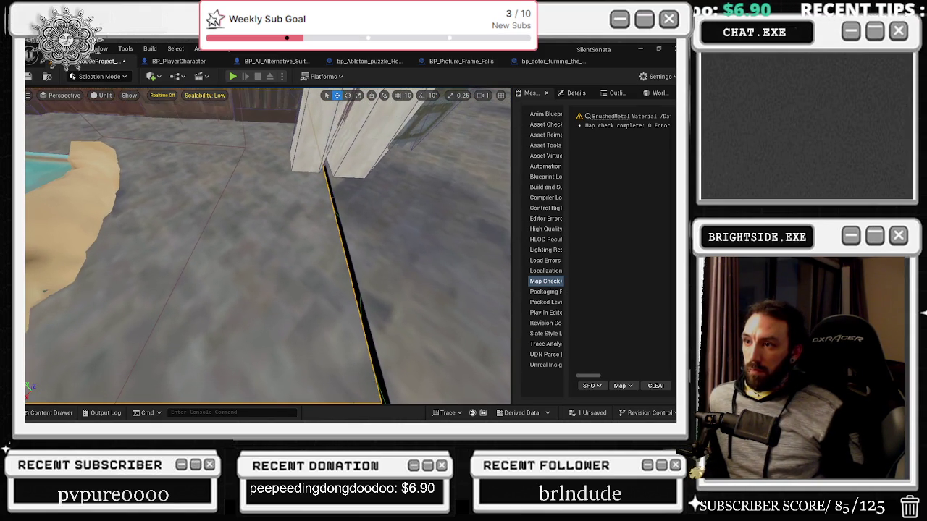
pyautogui.hotkey('ctrl', 'z')
pyautogui.hotkey('ctrl', 'z')
pyautogui.hotkey('ctrl', 'z')
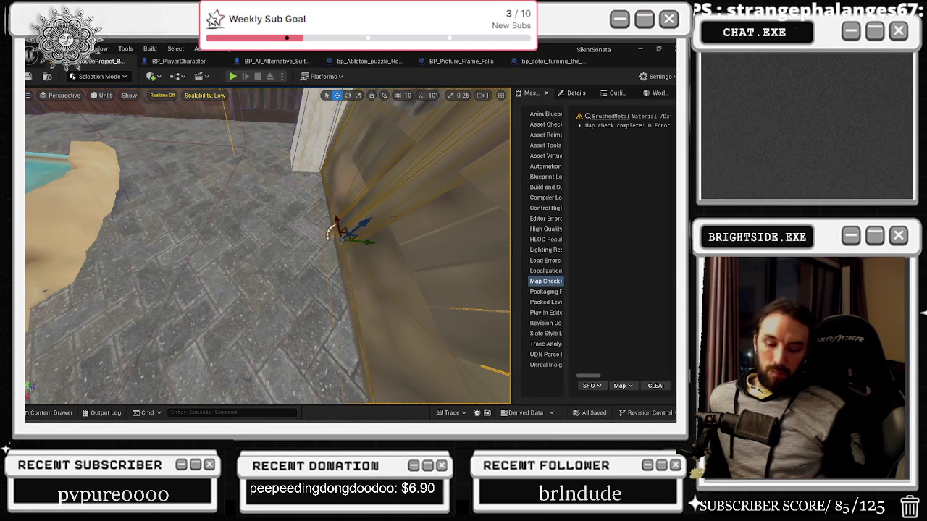
pyautogui.press('Delete')
# Fly past the pool to the stone pillars and select the floor plane beside one.
pyautogui.moveTo(268, 246)
pyautogui.mouseDown()
pyautogui.moveTo(203, 246)
pyautogui.moveTo(250, 246)
pyautogui.moveTo(238, 246)
pyautogui.mouseUp()
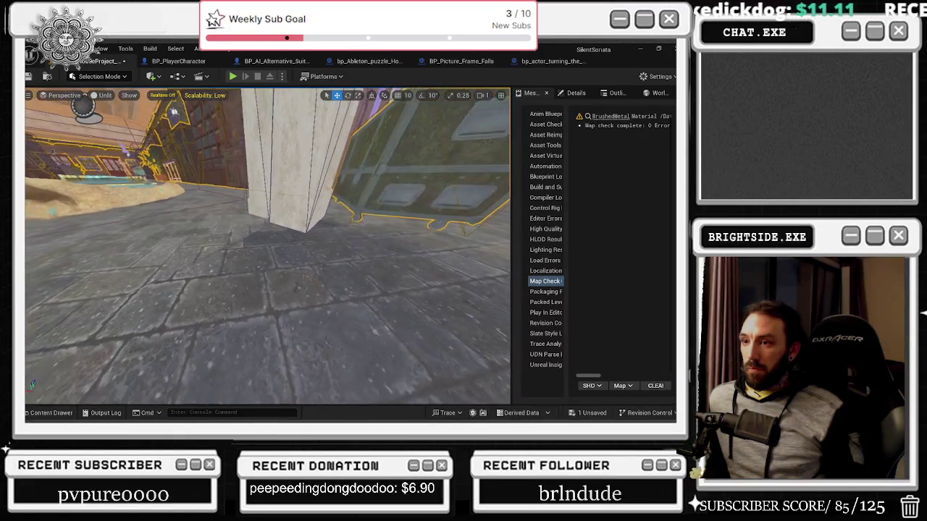
pyautogui.moveTo(268, 246); pyautogui.dragTo(160, 250)
pyautogui.moveTo(337, 241)
pyautogui.mouseDown()
pyautogui.moveTo(395, 241)
pyautogui.moveTo(336, 241)
pyautogui.moveTo(308, 272)
pyautogui.moveTo(304, 246)
pyautogui.mouseUp()
pyautogui.click(246, 267)
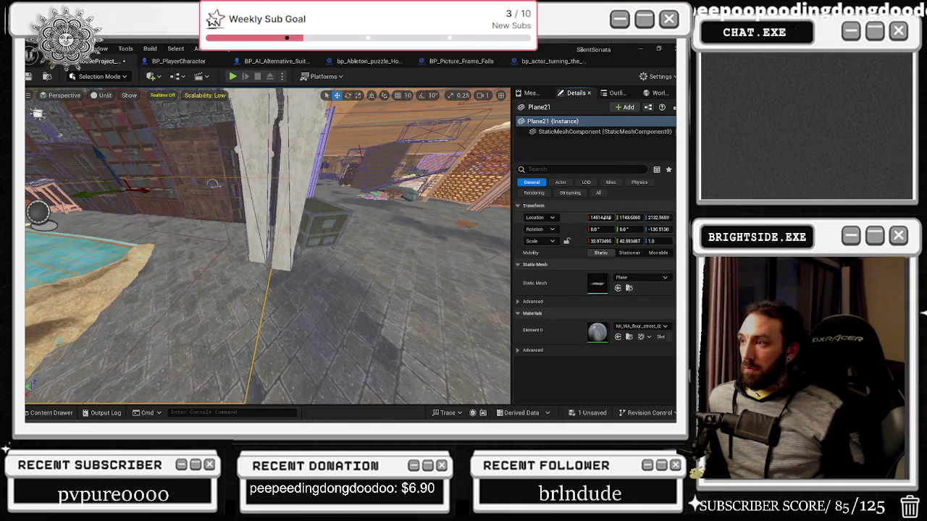
# Move floor plane Plane21 to X 14610 and offset its Y by +1 (about 1748.6).
pyautogui.moveTo(606, 216); pyautogui.dragTo(598, 217)
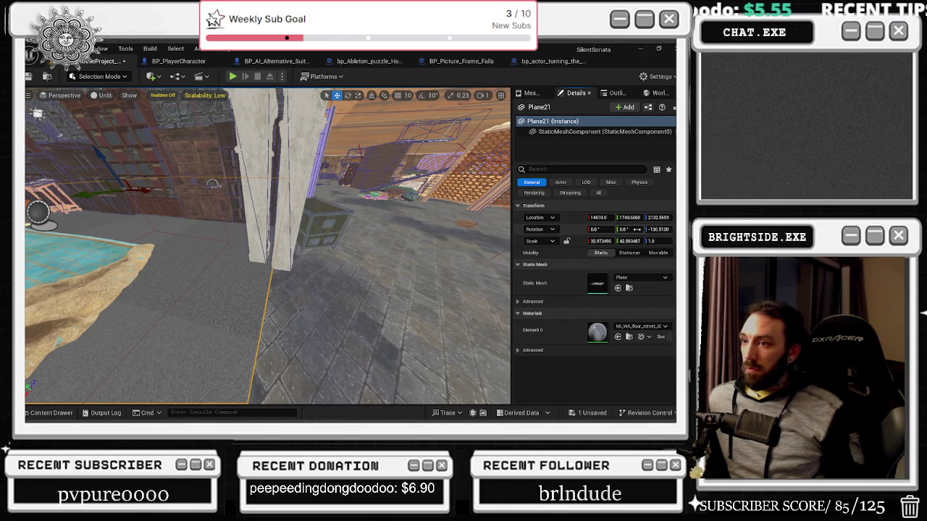
pyautogui.click(427, 330)
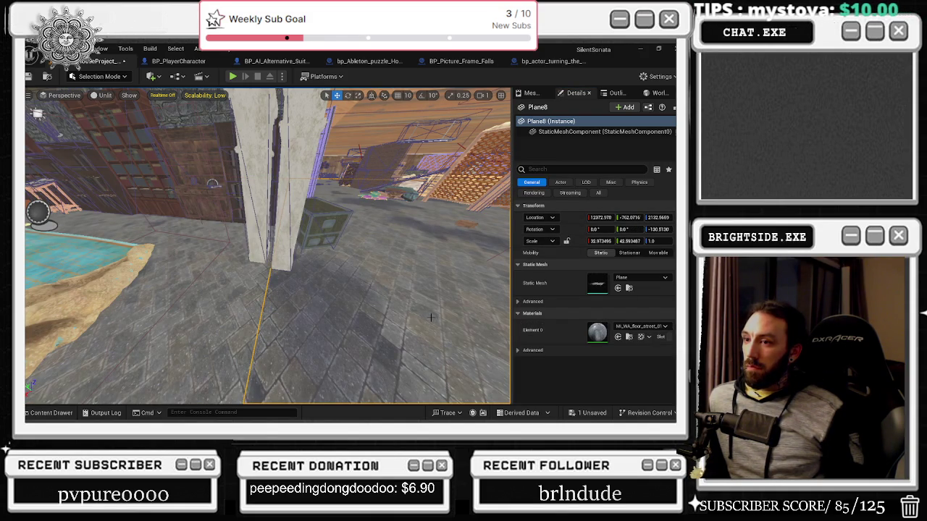
pyautogui.click(335, 362)
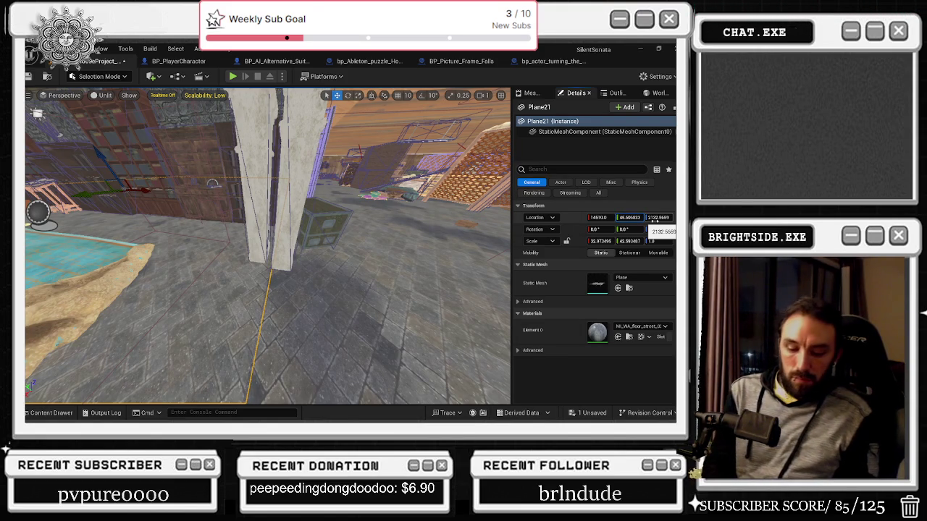
pyautogui.press('Return')
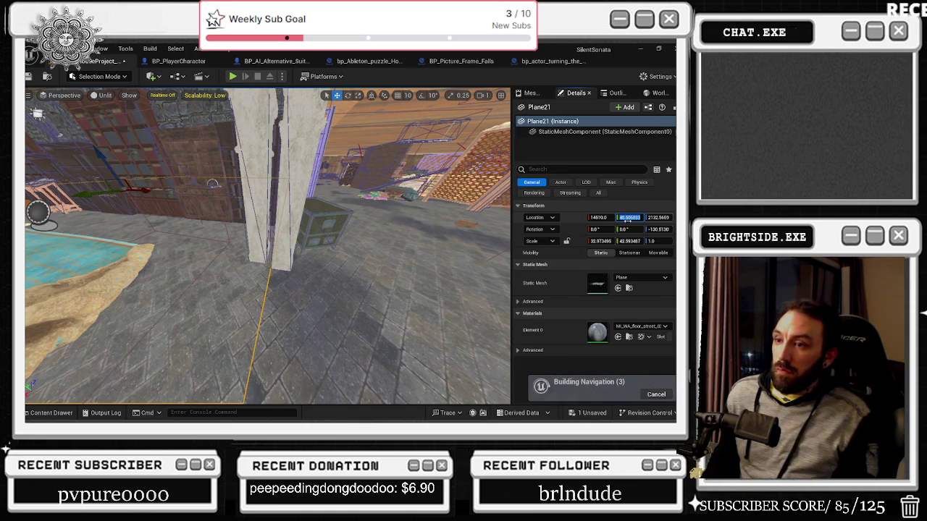
# Recheck Plane21's location values against the neighbouring Plane8 and save the level.
pyautogui.click(377, 340)
pyautogui.moveTo(331, 224); pyautogui.dragTo(330, 225)
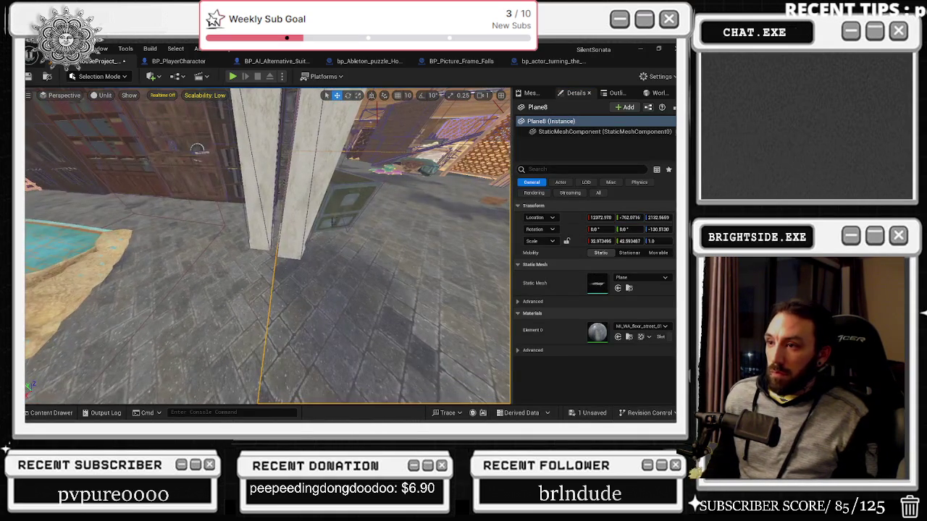
pyautogui.click(313, 280)
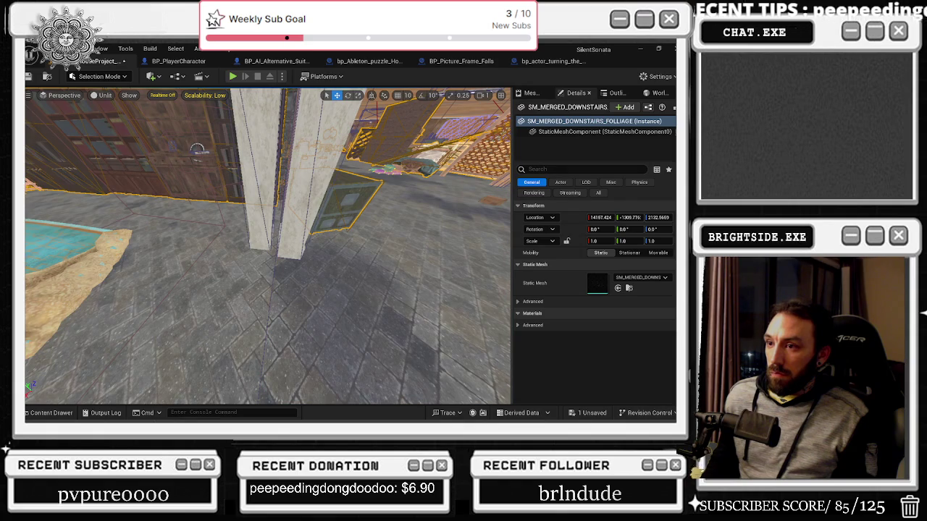
pyautogui.click(290, 305)
pyautogui.click(34, 78)
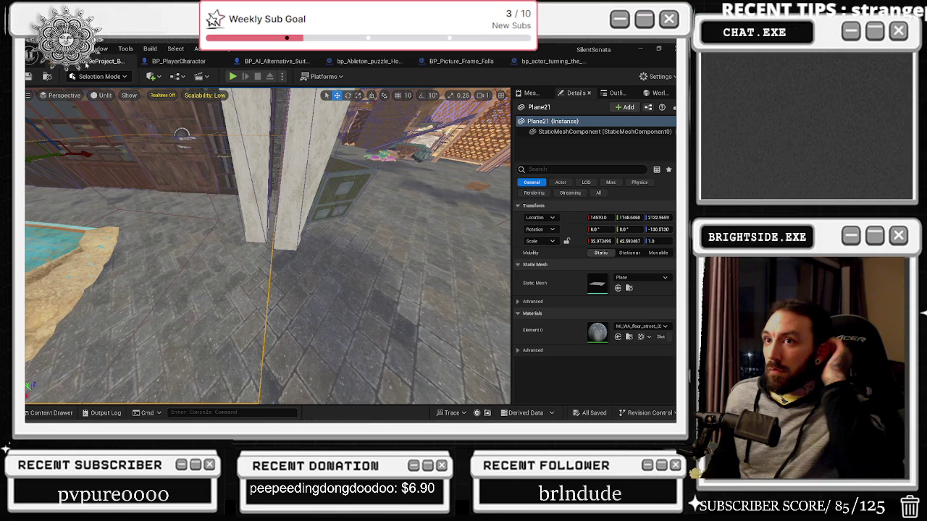
pyautogui.click(29, 76)
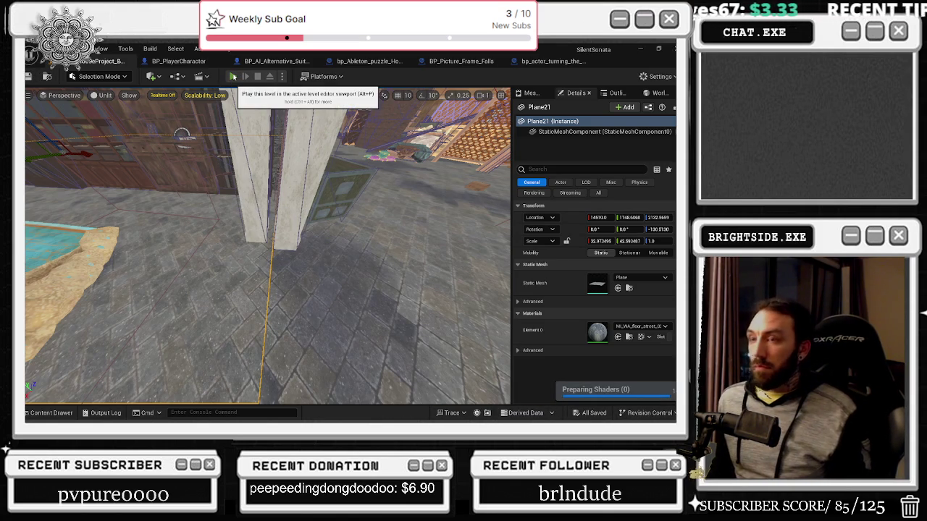
# Briefly play-test the level, then focus the upstairs Ableton puzzle desk and open its blueprint.
pyautogui.click(234, 77)
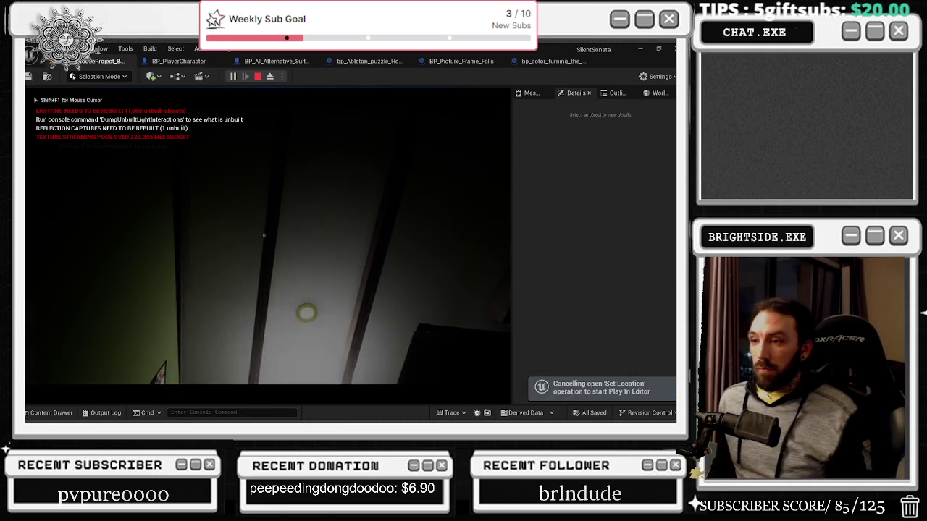
pyautogui.press('Escape')
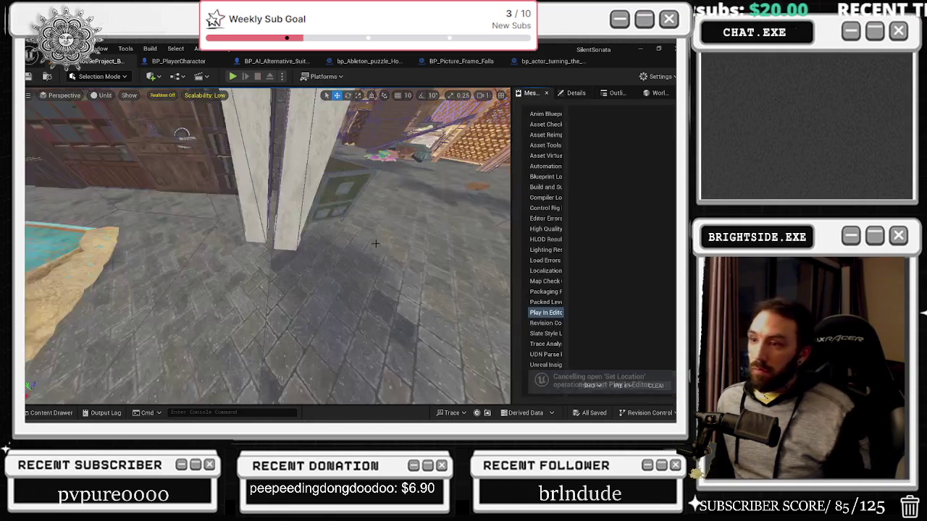
pyautogui.press('w')
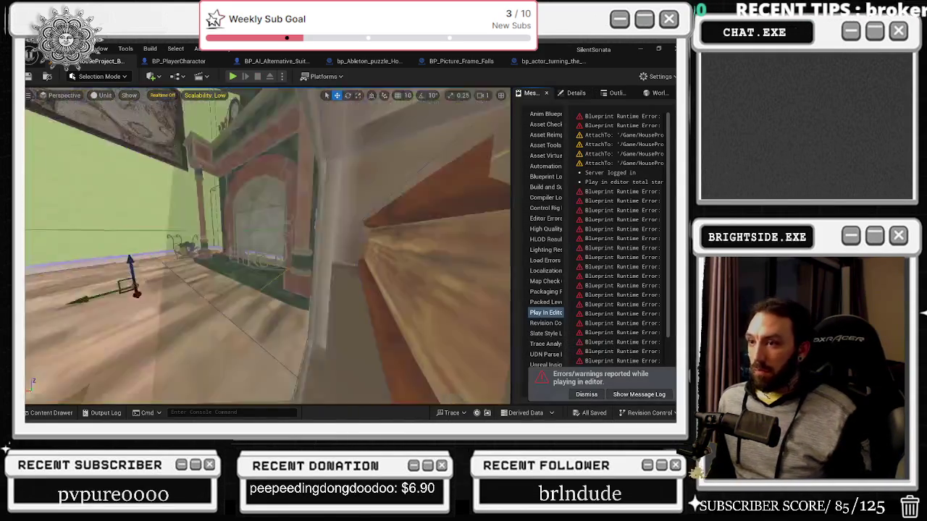
pyautogui.press('f')
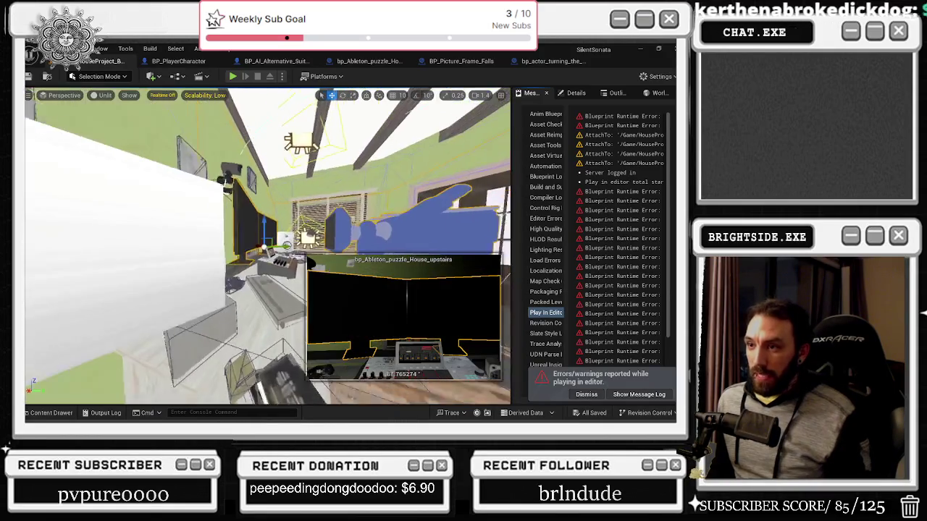
pyautogui.hotkey('ctrl', 'e')
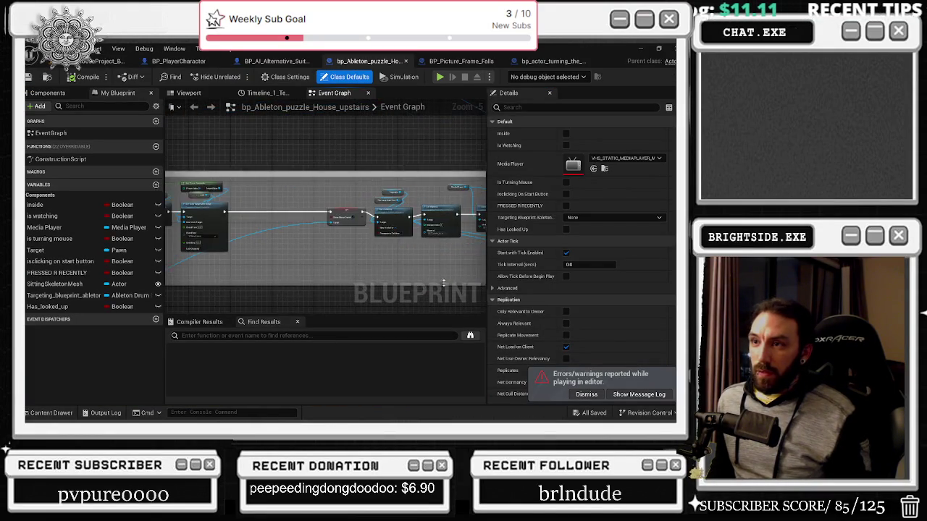
# Set the puzzle's Box component to Can Character Step Up On No and NoCollision, then save.
pyautogui.click(329, 189)
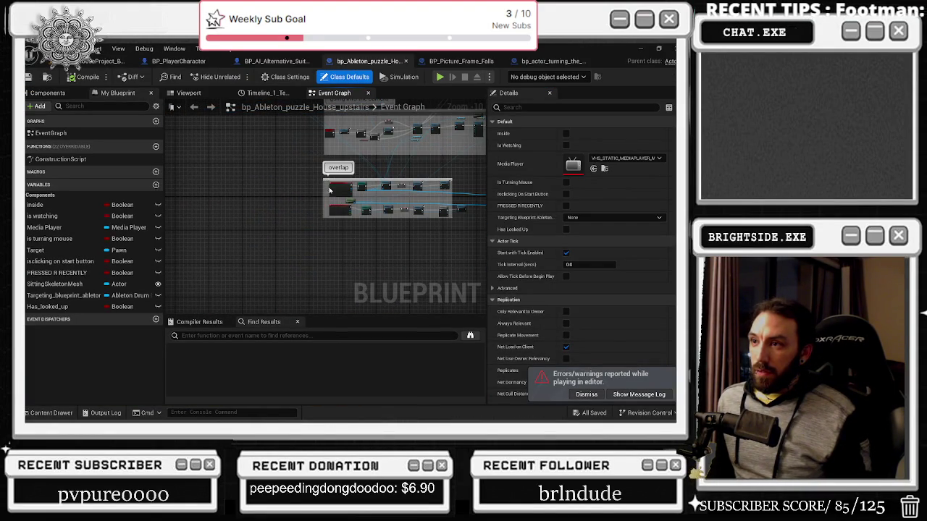
pyautogui.scroll(7, 329, 190)
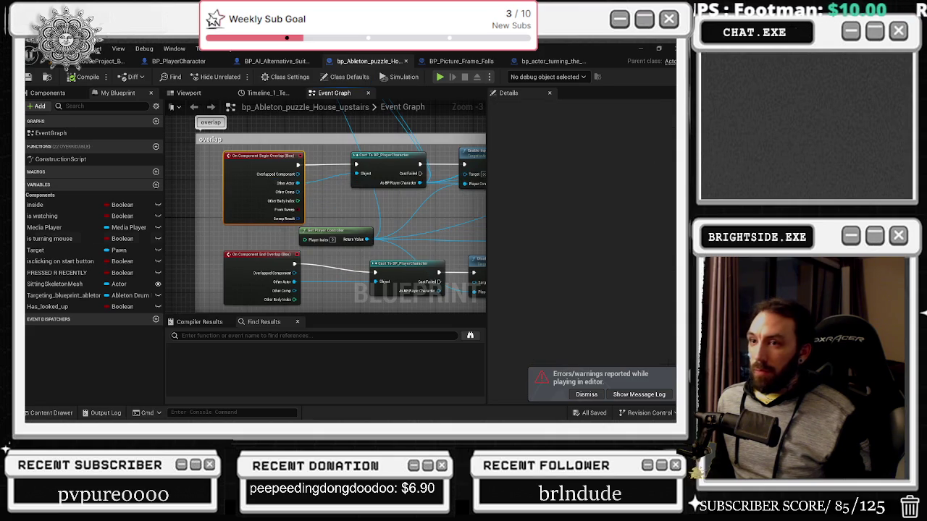
pyautogui.click(51, 94)
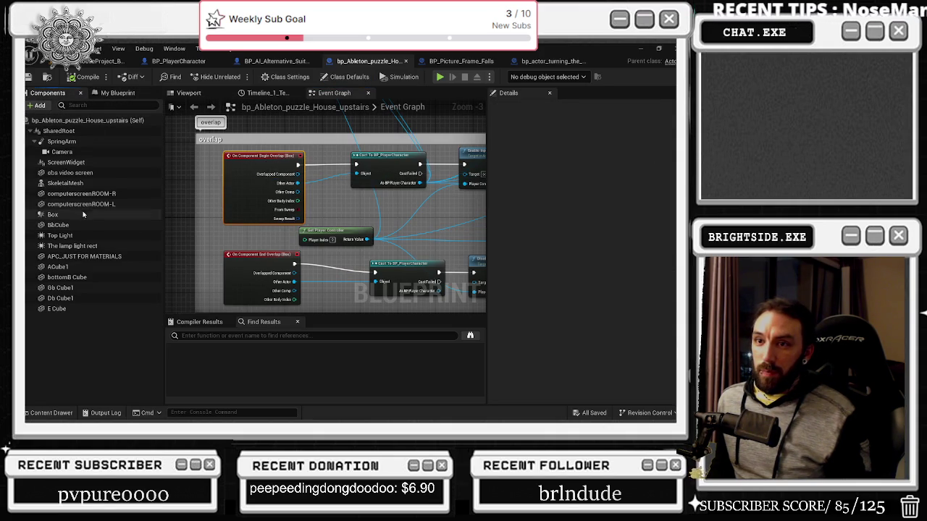
pyautogui.click(108, 214)
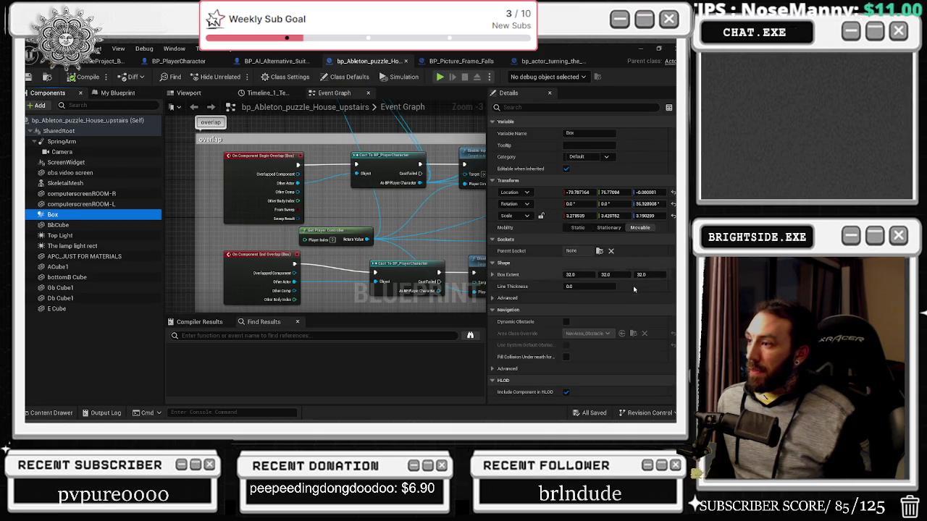
pyautogui.scroll(-10, 600, 289)
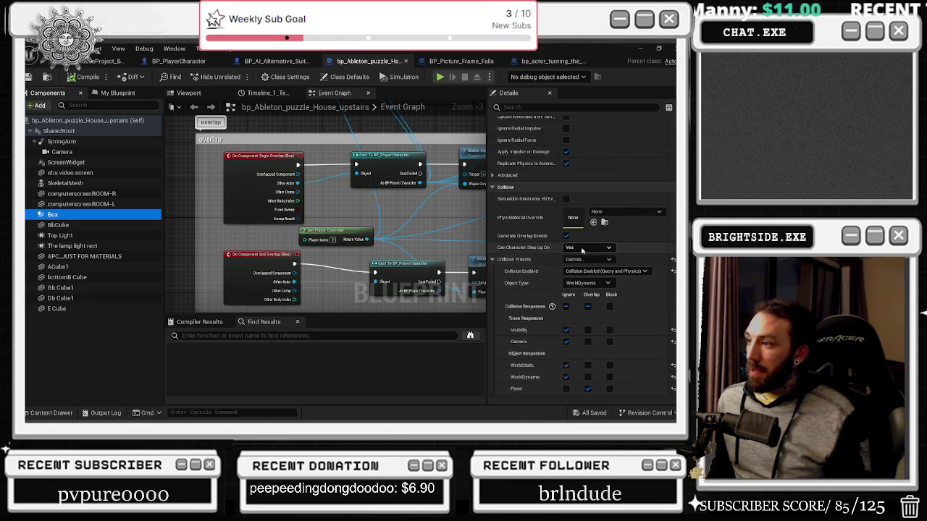
pyautogui.click(575, 248)
pyautogui.click(575, 259)
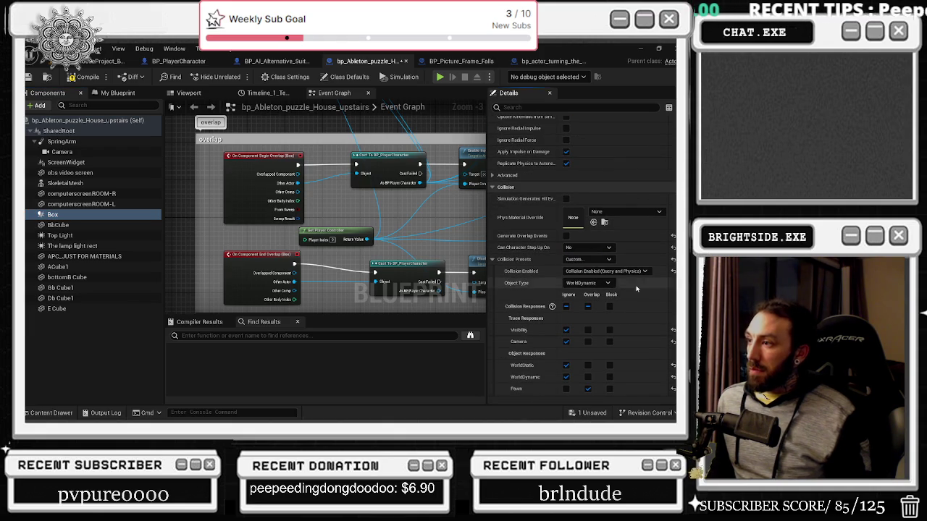
pyautogui.click(583, 259)
pyautogui.click(576, 276)
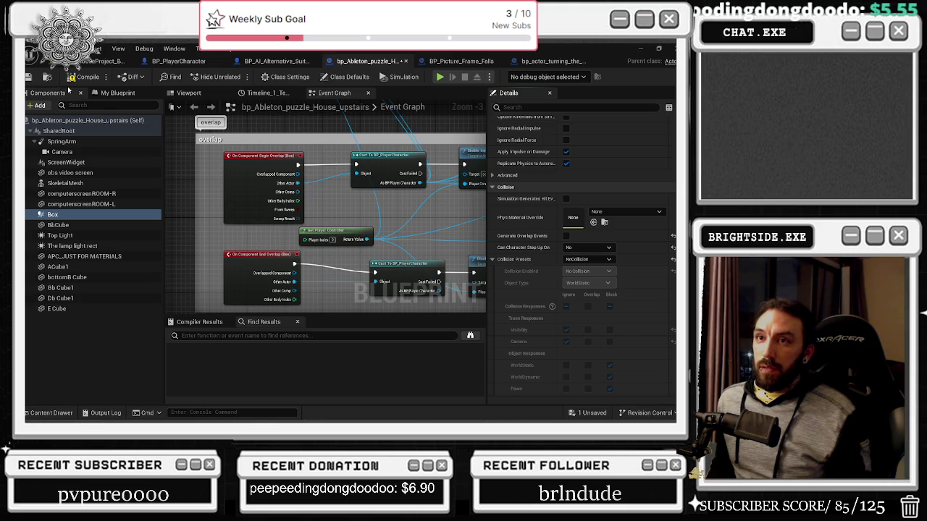
pyautogui.click(29, 78)
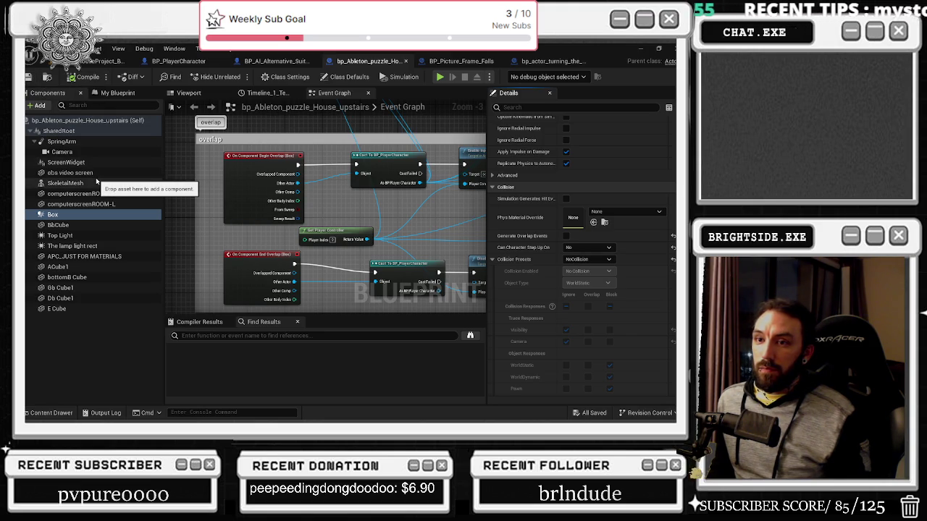
pyautogui.click(101, 61)
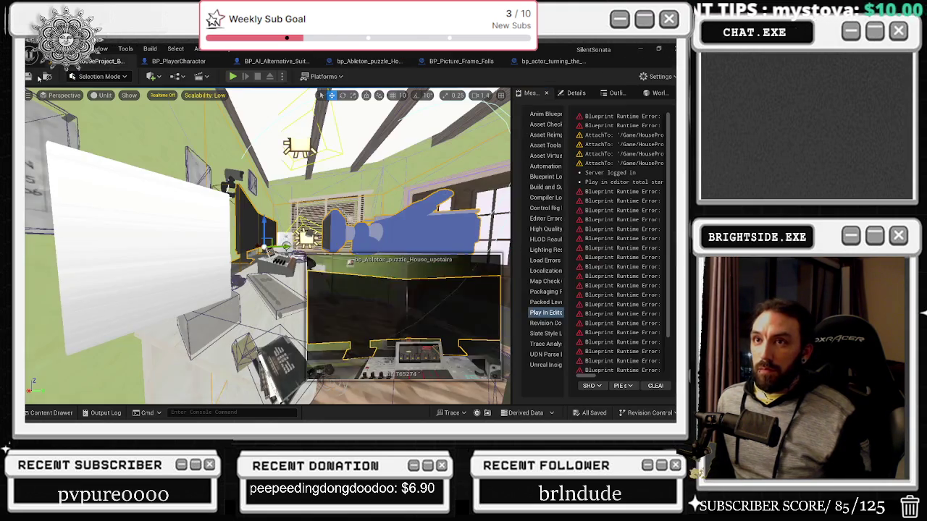
# Save the level and fly the view close to the upstairs desk and mixer.
pyautogui.hotkey('ctrl', 's')
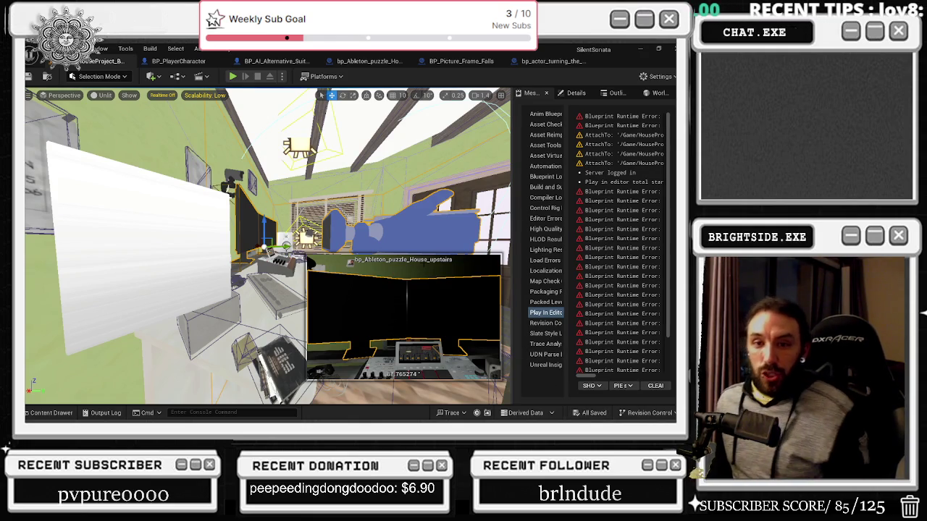
pyautogui.moveTo(267, 246)
pyautogui.mouseDown()
pyautogui.moveTo(210, 257)
pyautogui.moveTo(174, 246)
pyautogui.moveTo(167, 279)
pyautogui.mouseUp()
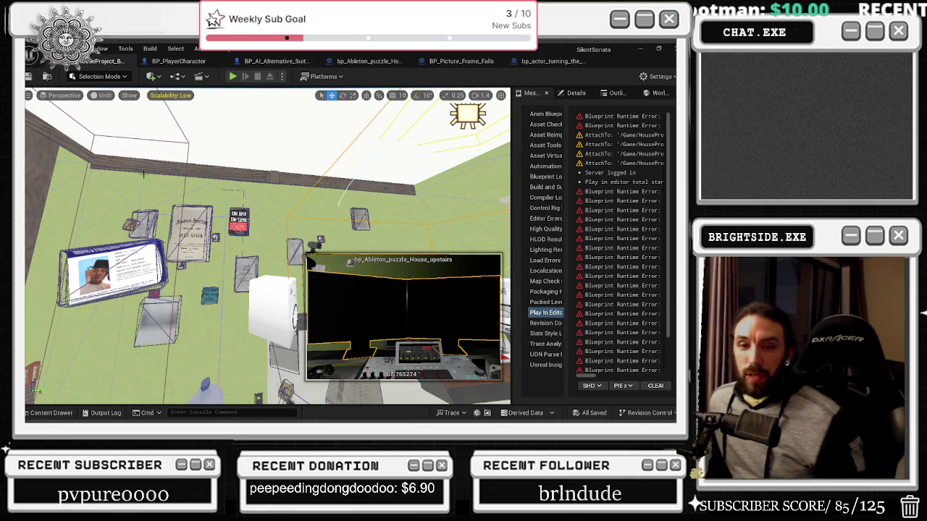
pyautogui.hotkey('alt', 'Tab')
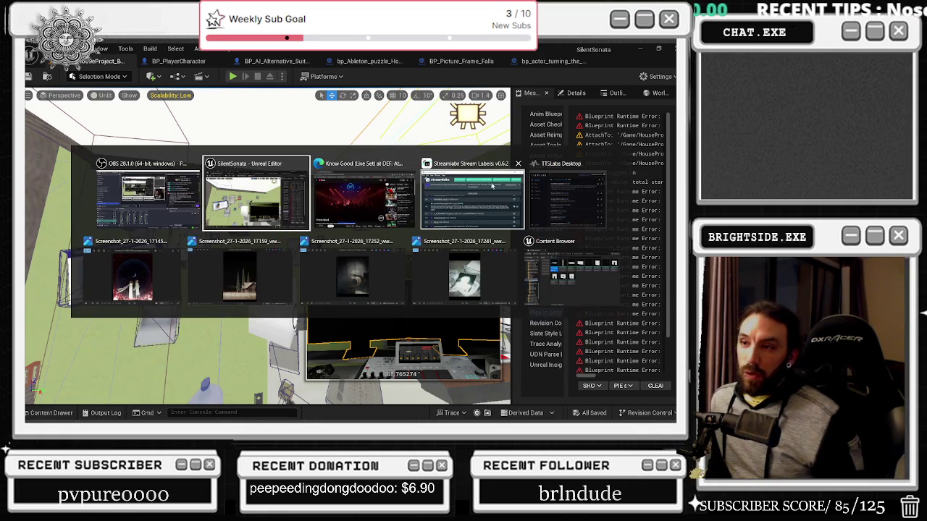
# Search for Milanote in a new Edge tab, open the site, and switch to its notes board.
pyautogui.click(373, 210)
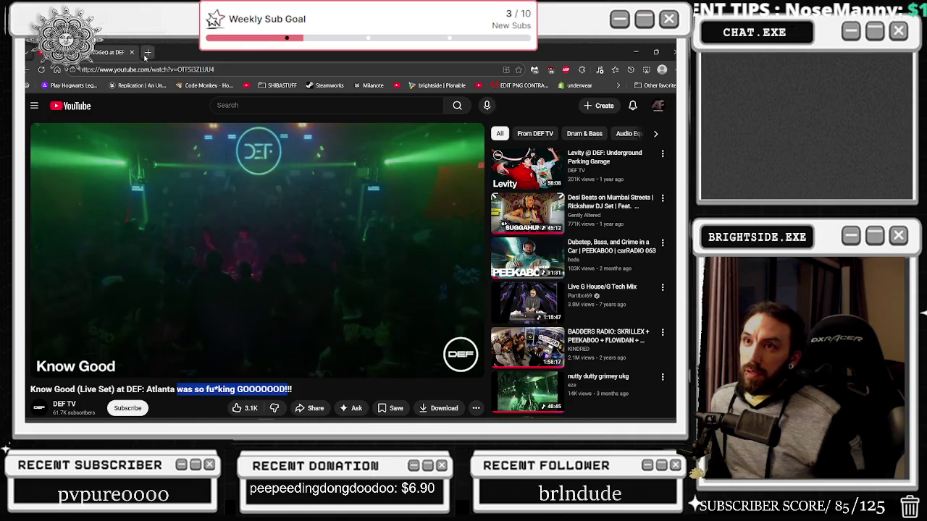
pyautogui.click(147, 52)
pyautogui.write('MILONOTE')
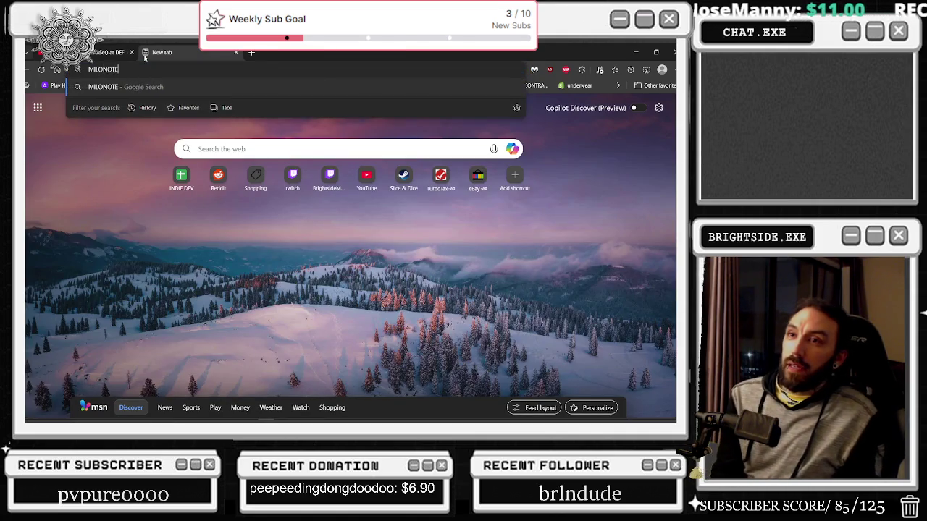
pyautogui.press('Return')
pyautogui.click(151, 218)
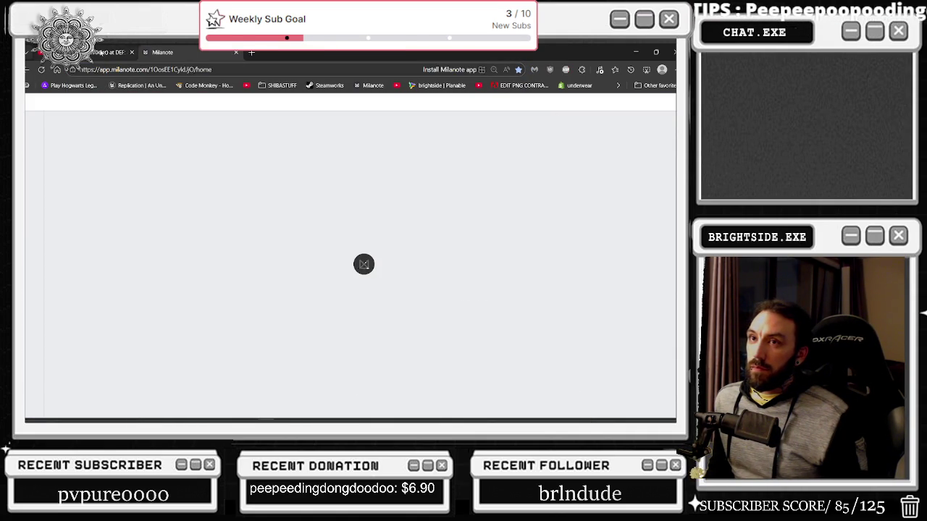
pyautogui.click(105, 52)
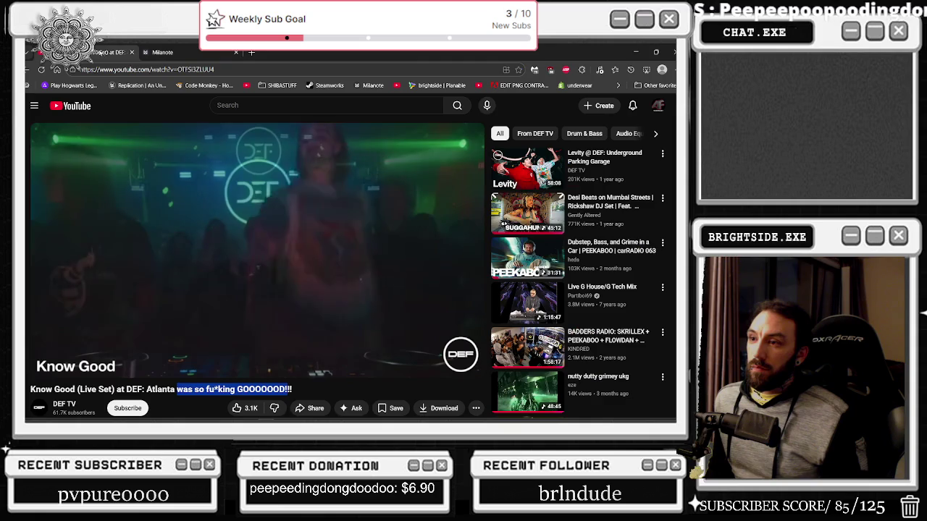
pyautogui.moveTo(169, 51)
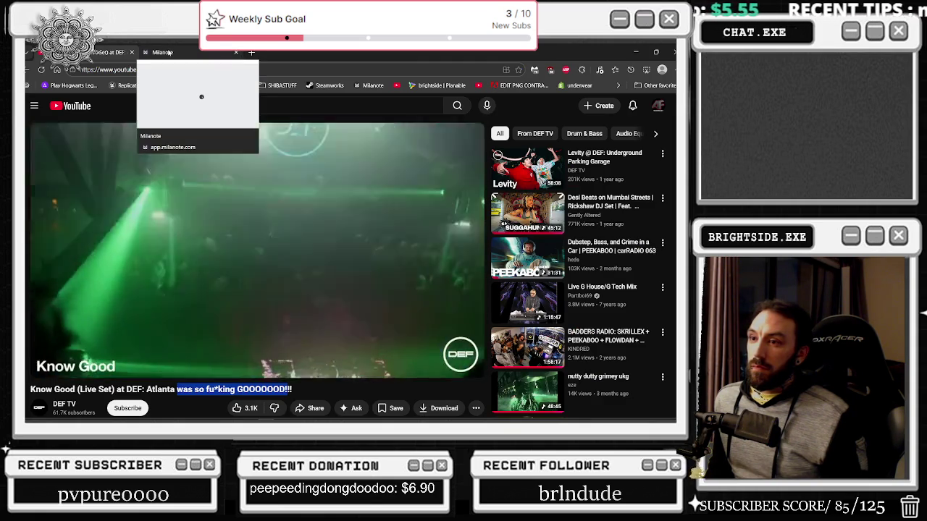
pyautogui.click(174, 52)
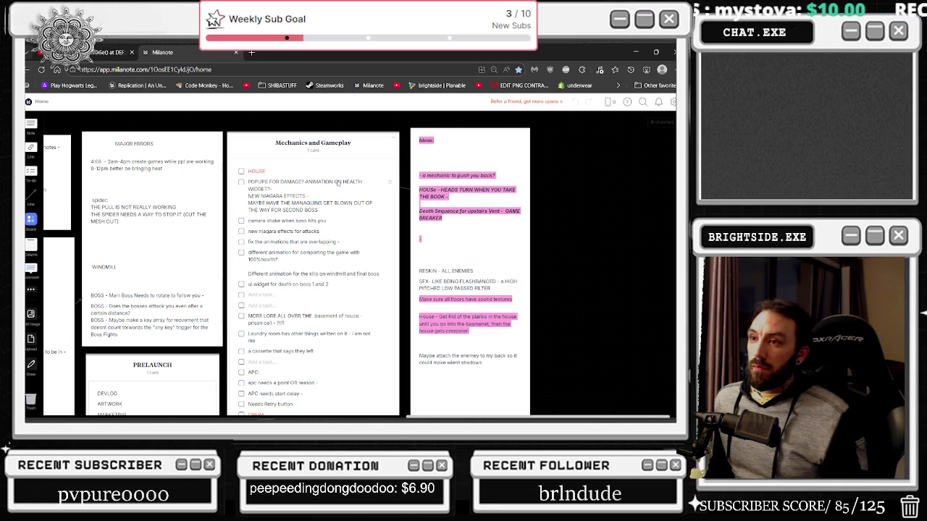
# Paste the Opera jumpscare, house lore, LVL 3 and LVL 4 notes atop the Ideas card with a heading.
pyautogui.scroll(-5, 345, 191)
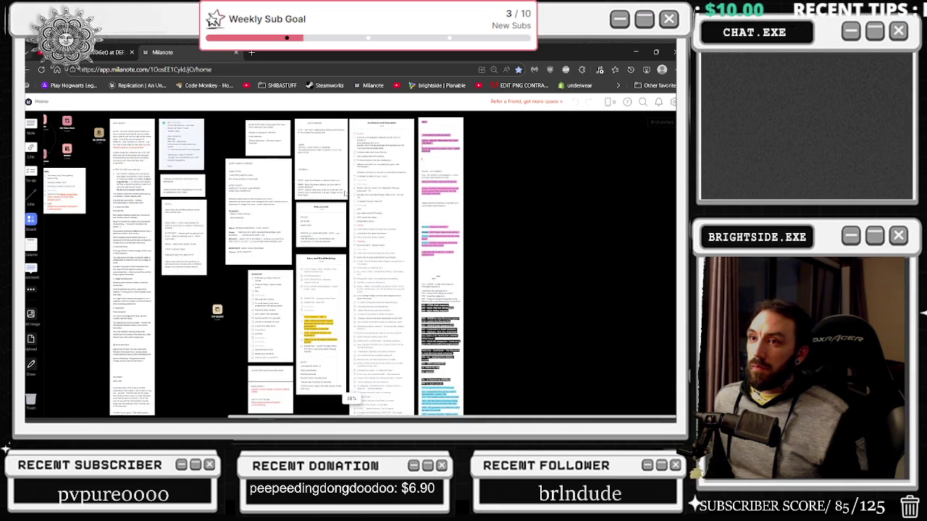
pyautogui.scroll(5, 451, 152)
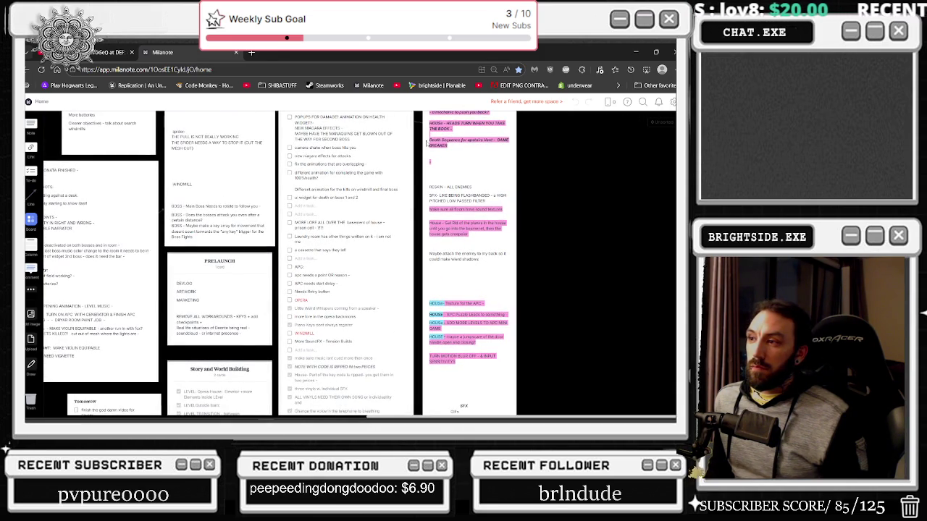
pyautogui.scroll(2, 428, 145)
pyautogui.click(446, 148)
pyautogui.press('Return')
pyautogui.press('Return')
pyautogui.press('Return')
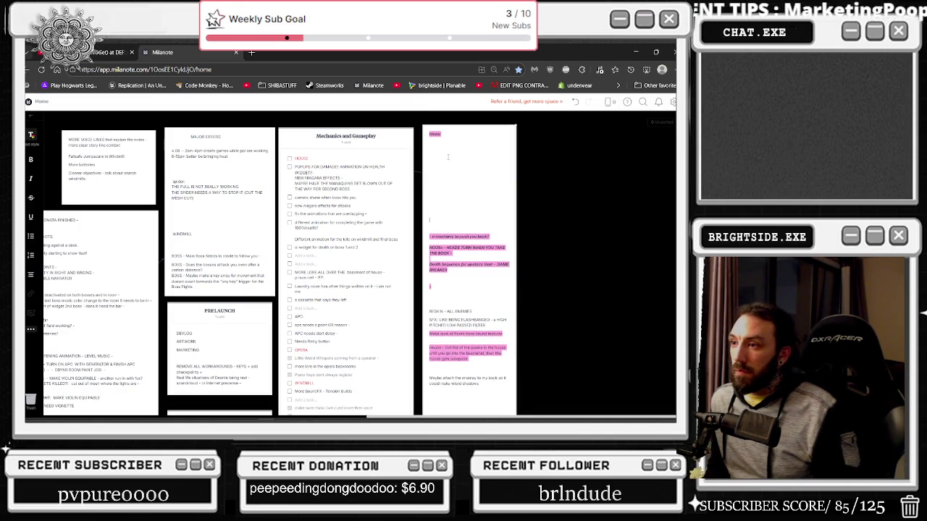
pyautogui.press('Return')
pyautogui.press('Return')
pyautogui.press('Return')
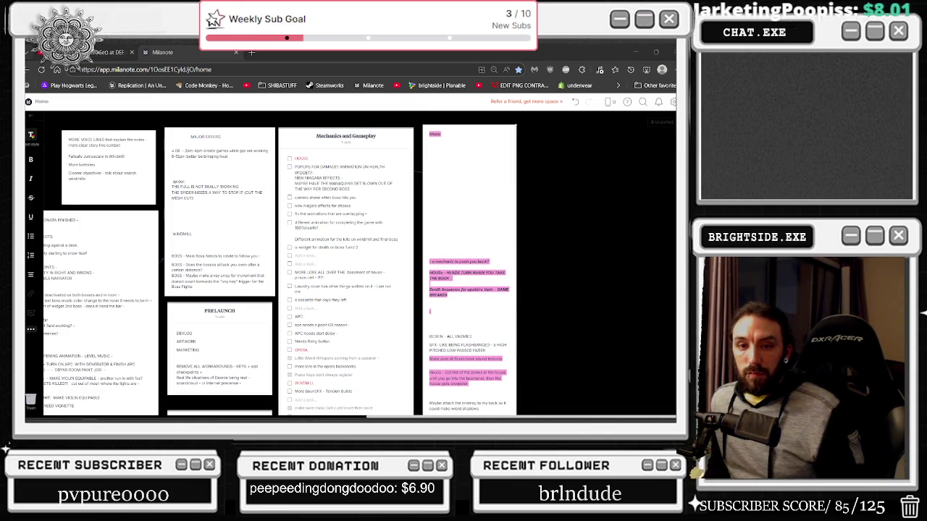
pyautogui.click(451, 148)
pyautogui.hotkey('ctrl', 'v')
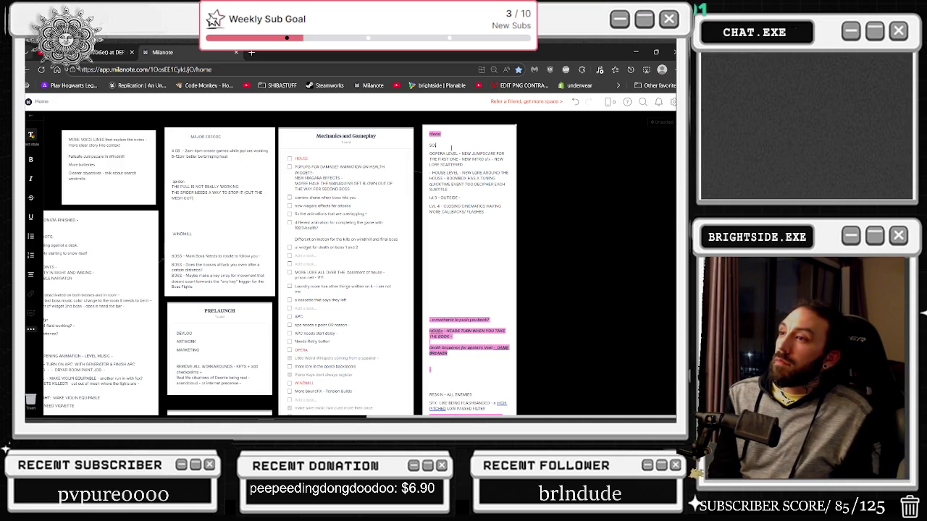
pyautogui.write('ILENT')
pyautogui.write(' SOUNDS')
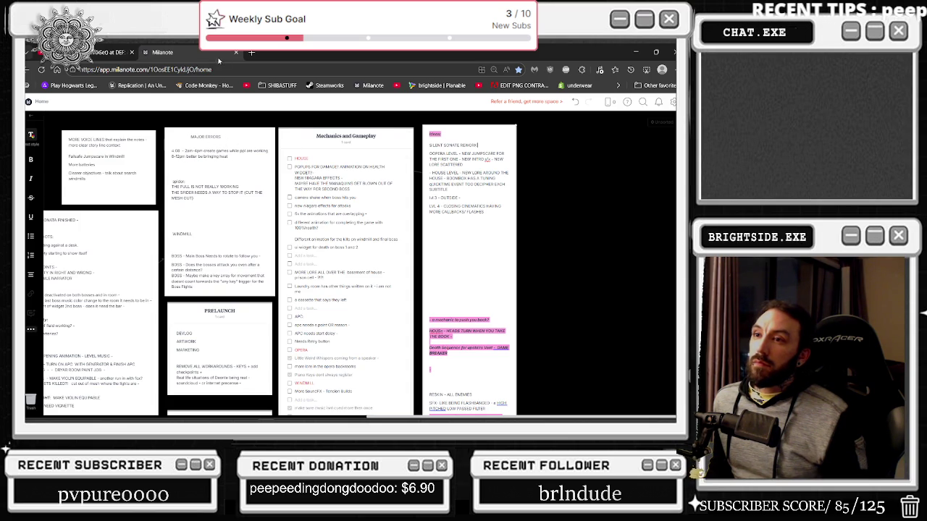
pyautogui.hotkey('alt', 'Tab')
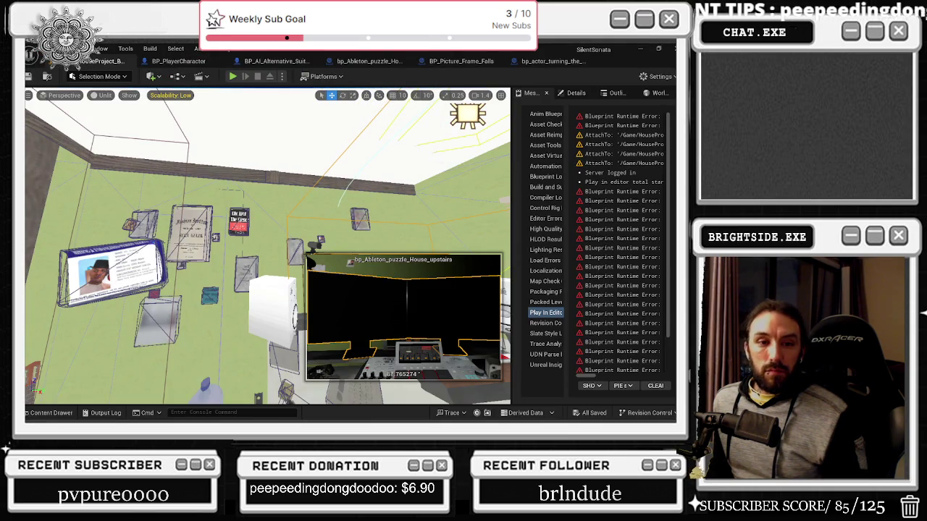
# Close the background TTSLabs Desktop window from the window switcher, staying in the Unreal editor.
pyautogui.hotkey('alt', 'Tab')
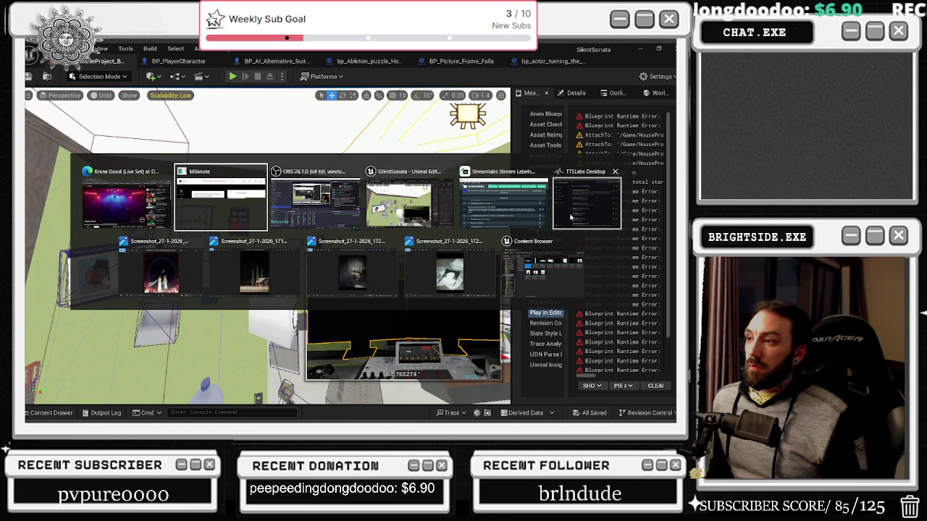
pyautogui.click(614, 172)
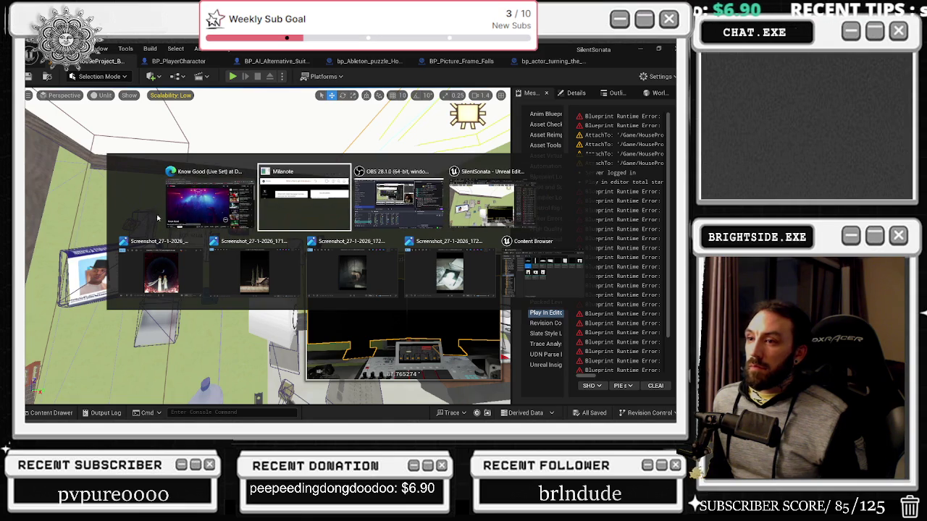
pyautogui.press('Escape')
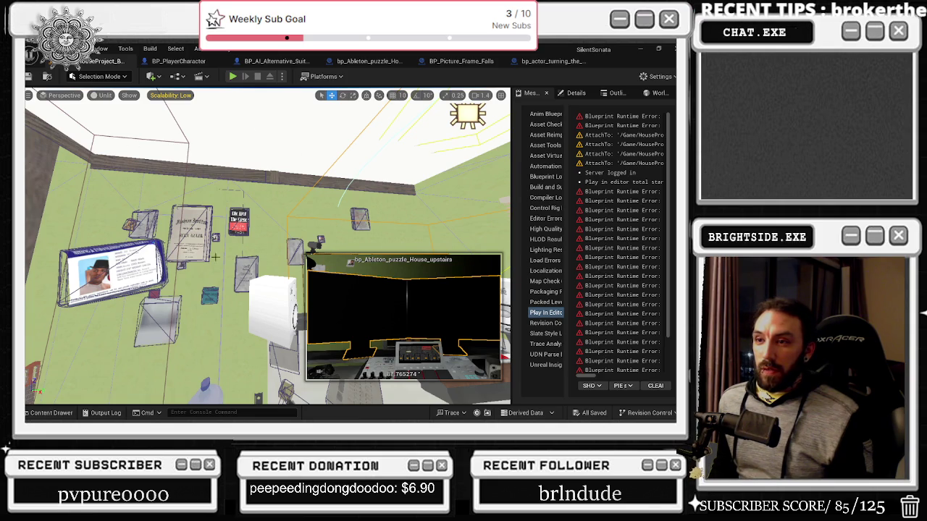
# Fly into the upstairs room and circle to the boombox's front to see its volume and bass knobs.
pyautogui.press('w')
pyautogui.press('s')
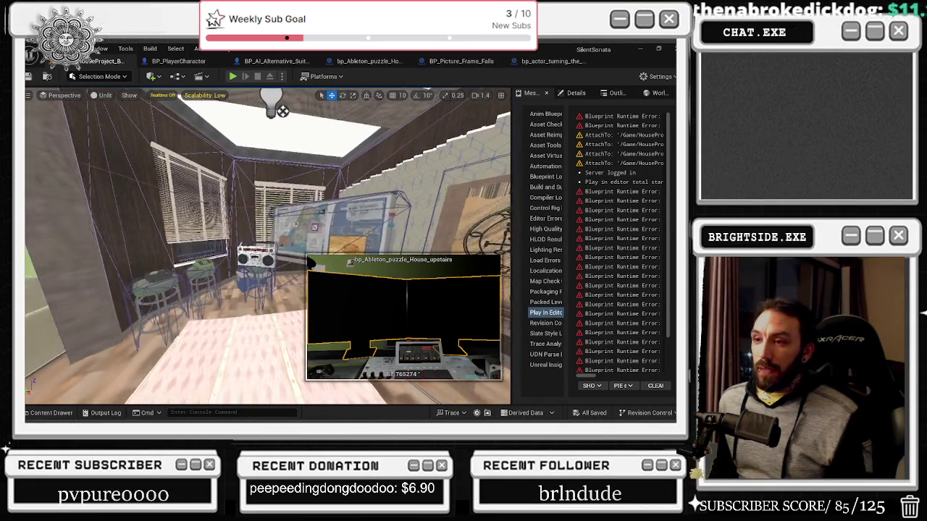
pyautogui.press('w')
pyautogui.press('w')
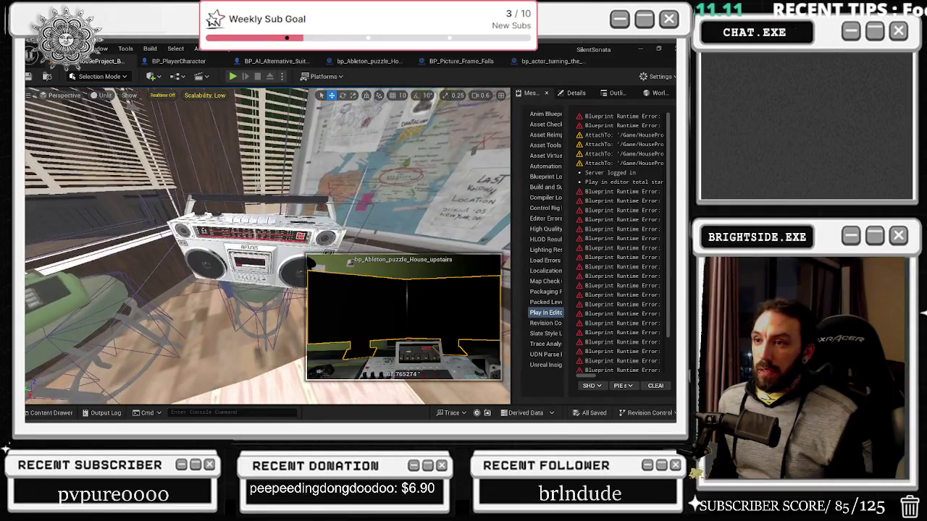
pyautogui.press('w')
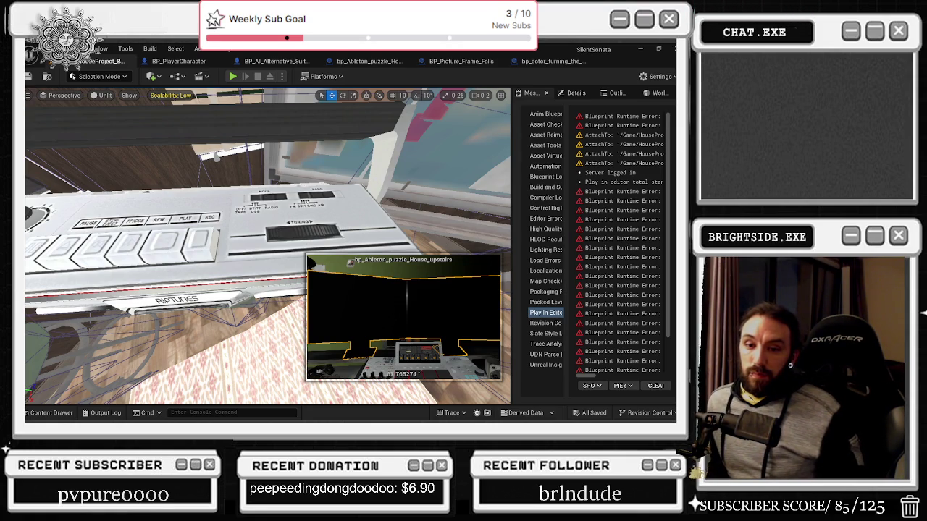
pyautogui.press('a')
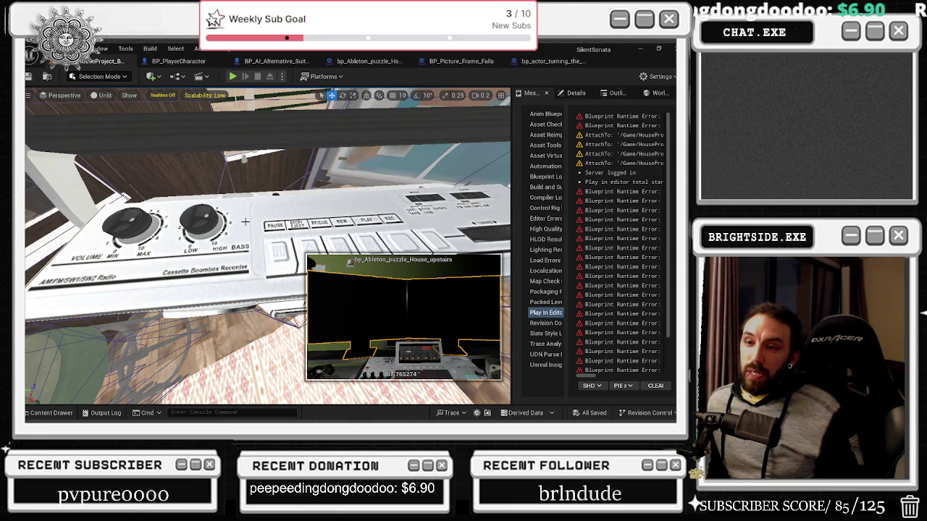
pyautogui.moveTo(182, 261)
pyautogui.mouseDown()
pyautogui.moveTo(174, 211)
pyautogui.moveTo(26, 205)
pyautogui.mouseUp()
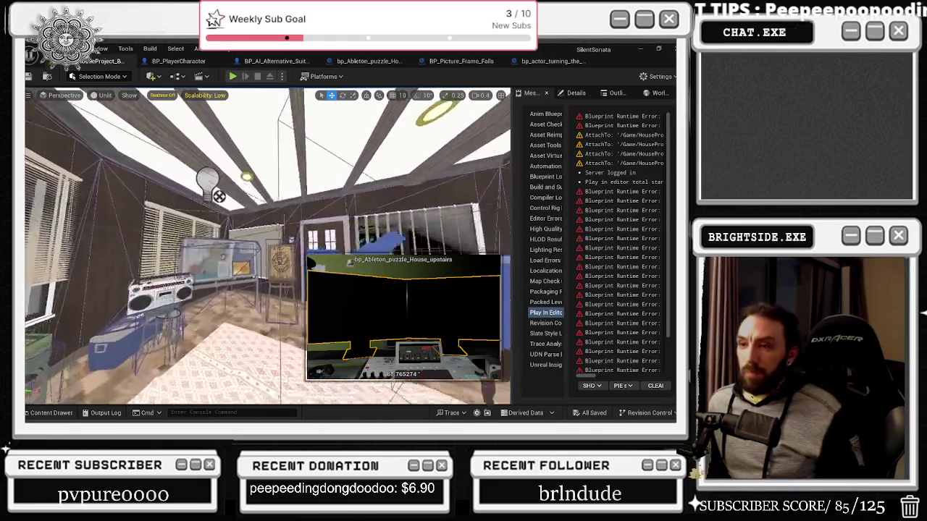
pyautogui.press('w')
pyautogui.press('w')
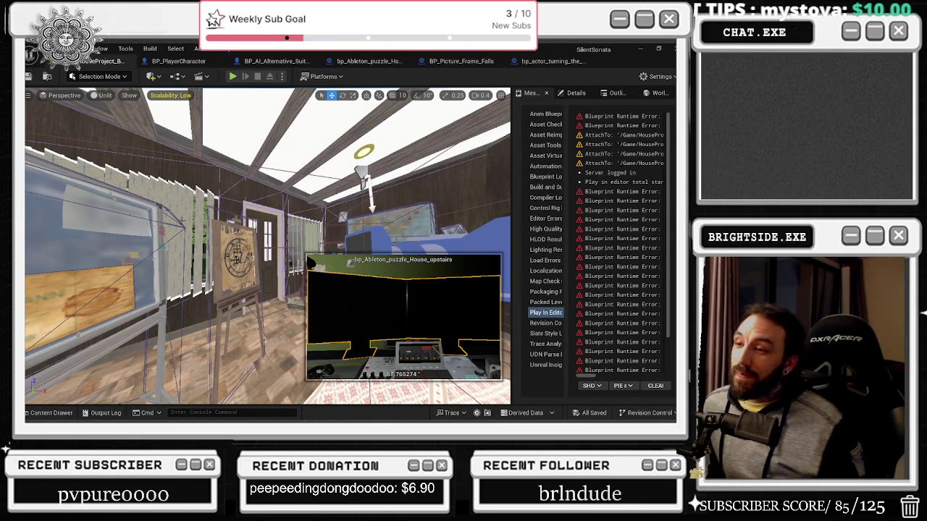
# Fly down the hallway past the boombox and look up at the attic's rafters, lights and bookshelves.
pyautogui.moveTo(239, 246); pyautogui.dragTo(311, 246)
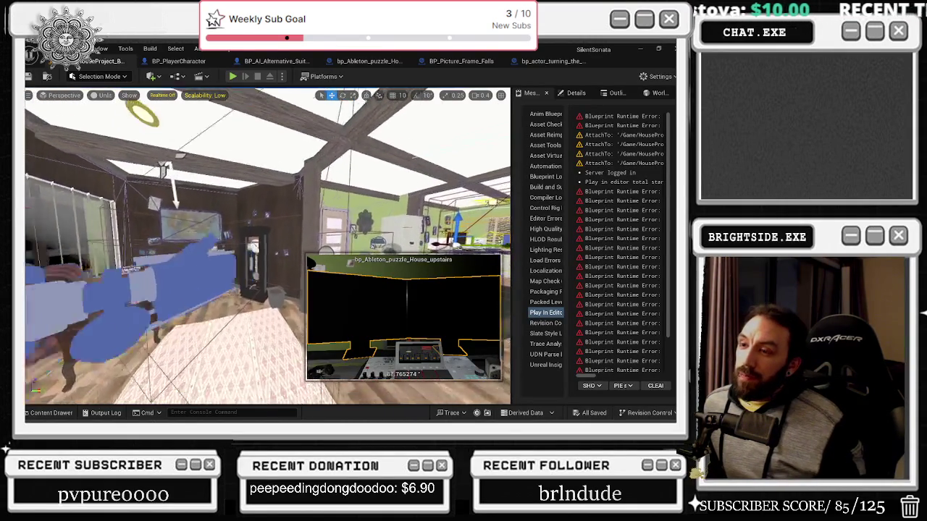
pyautogui.moveTo(267, 289); pyautogui.dragTo(268, 261)
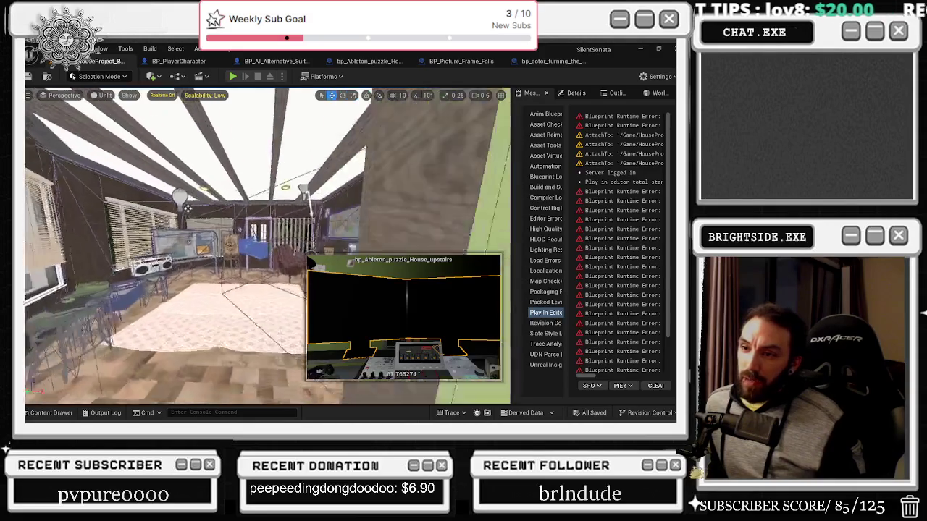
pyautogui.moveTo(268, 289); pyautogui.dragTo(256, 268)
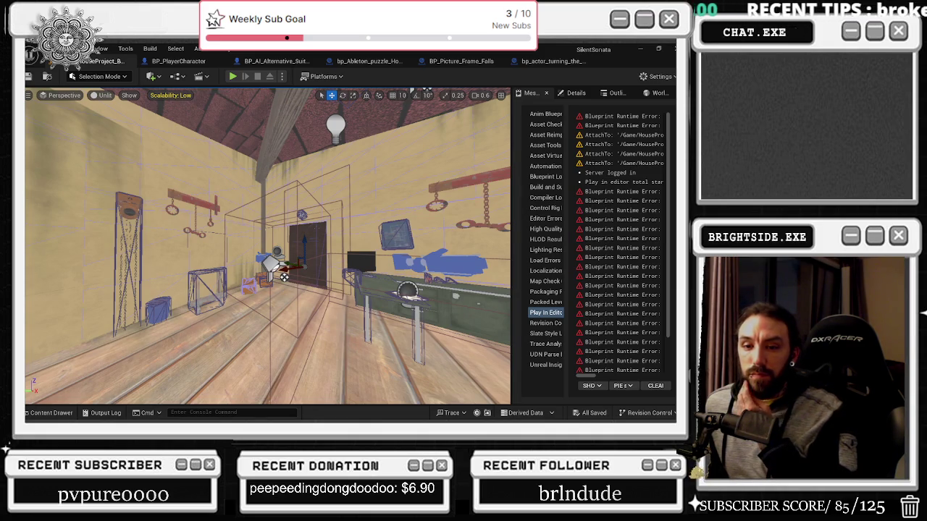
pyautogui.moveTo(195, 160); pyautogui.dragTo(239, 174)
pyautogui.moveTo(302, 269)
pyautogui.mouseDown()
pyautogui.moveTo(414, 321)
pyautogui.moveTo(238, 314)
pyautogui.moveTo(77, 358)
pyautogui.moveTo(43, 352)
pyautogui.moveTo(145, 312)
pyautogui.mouseUp()
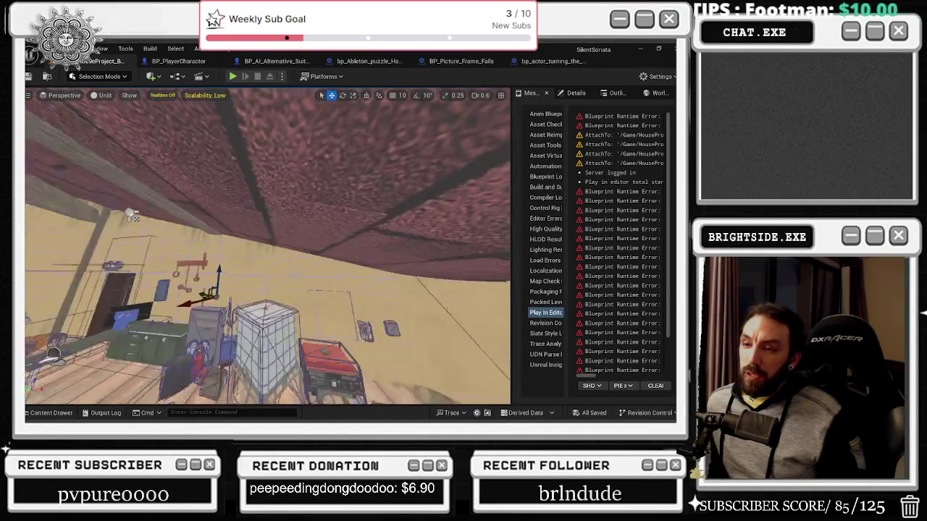
pyautogui.moveTo(144, 311); pyautogui.dragTo(159, 304)
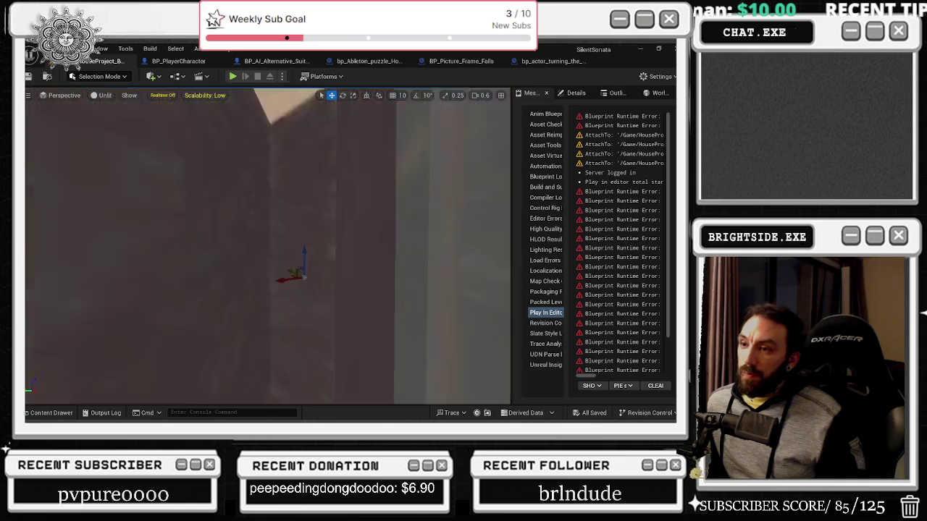
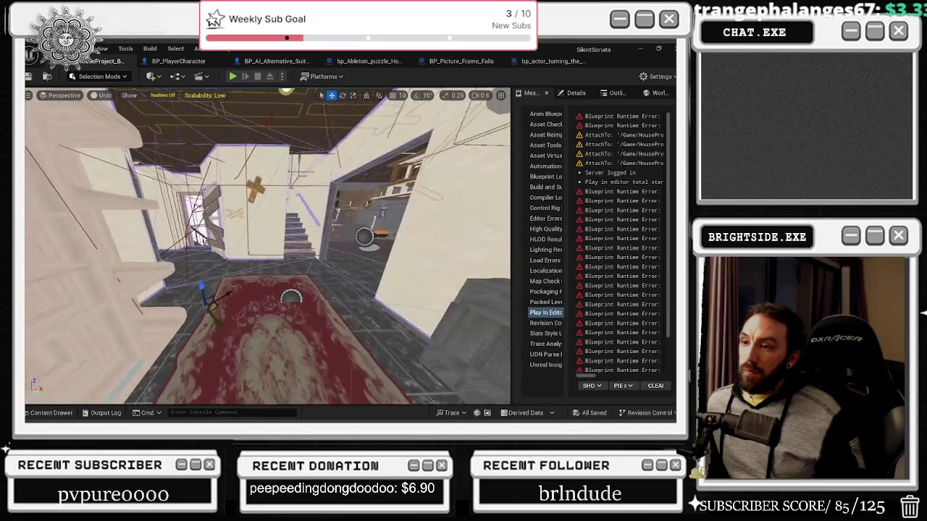
# Fly the level camera between rooms, then open bp_Mausoleum_Open_basement from the Content Drawer.
pyautogui.press('1')
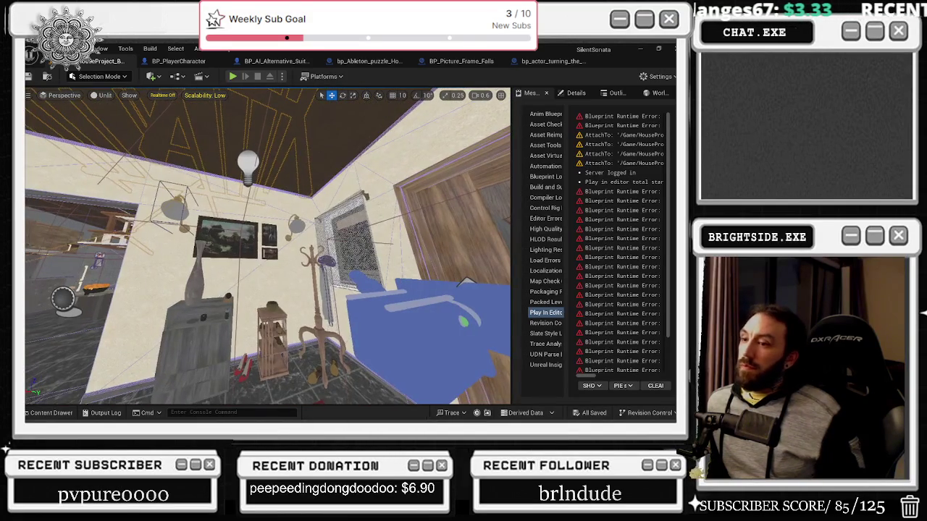
pyautogui.press('2')
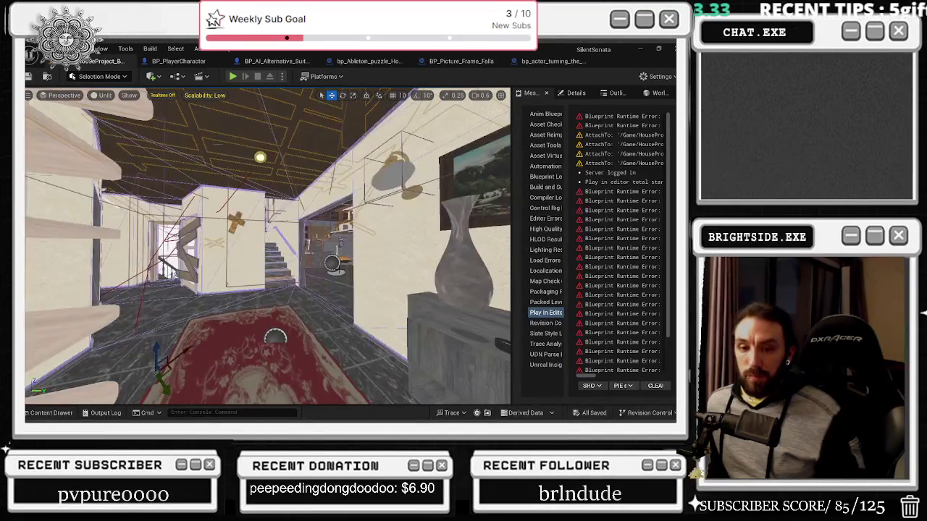
pyautogui.moveTo(423, 247)
pyautogui.mouseDown()
pyautogui.moveTo(391, 254)
pyautogui.moveTo(369, 235)
pyautogui.mouseUp()
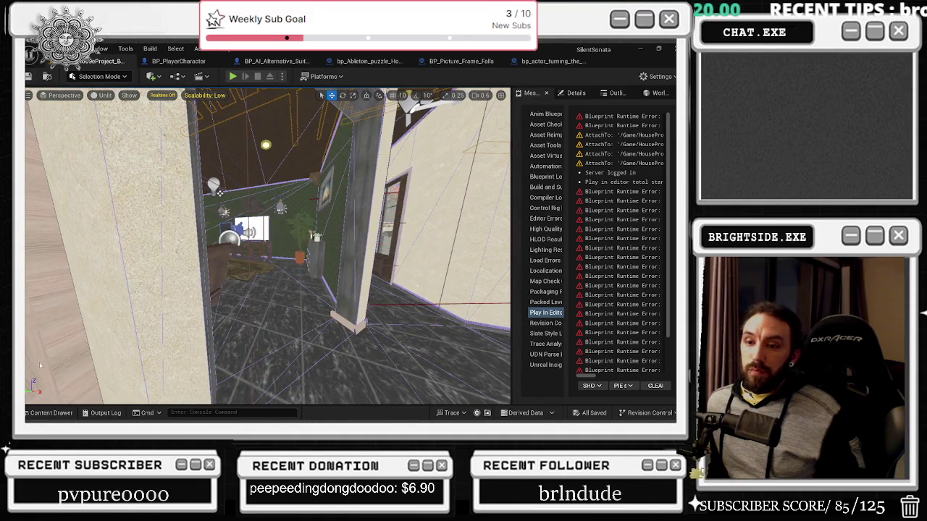
pyautogui.click(48, 413)
pyautogui.hotkey('alt', 'Tab')
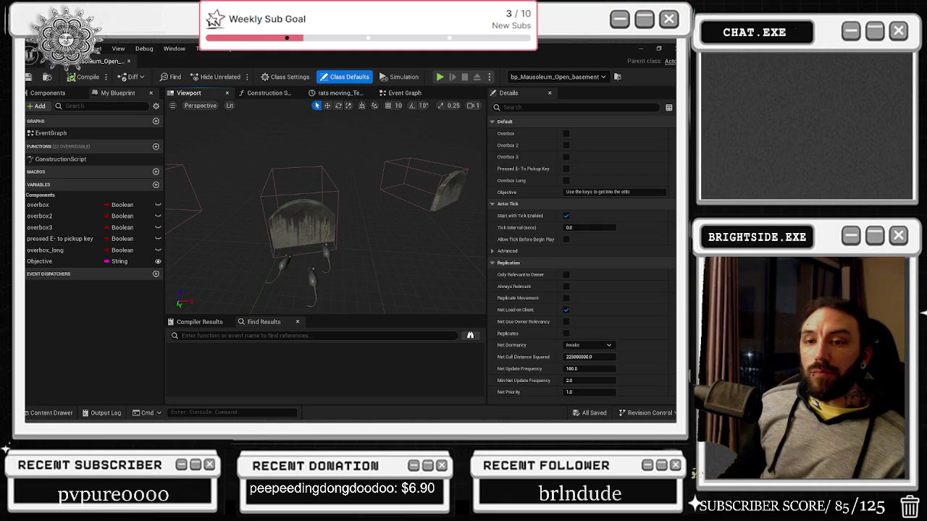
# Undock the bp_Mausoleum_Open_basement Blueprint window and dock it into the main tab bar.
pyautogui.moveTo(348, 225); pyautogui.dragTo(174, 286)
pyautogui.doubleClick(86, 64)
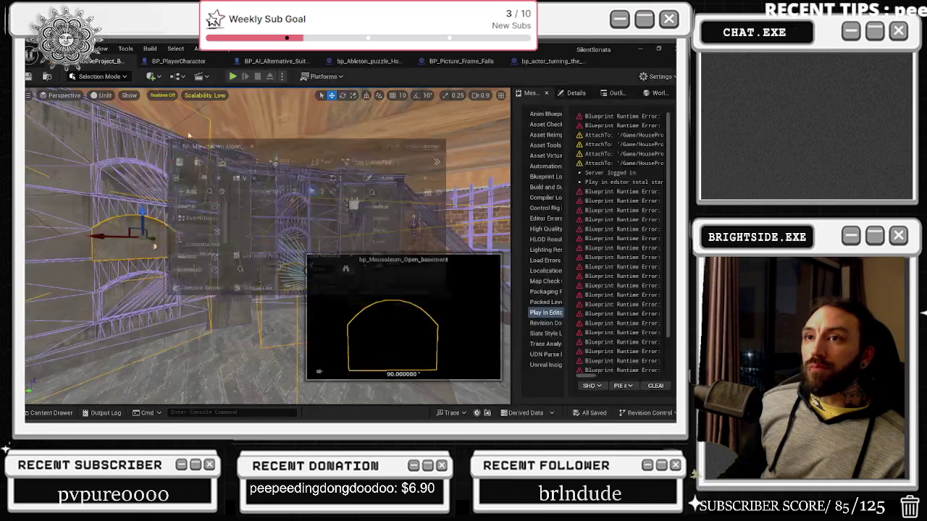
pyautogui.moveTo(179, 82)
pyautogui.mouseDown()
pyautogui.moveTo(217, 108)
pyautogui.moveTo(185, 61)
pyautogui.mouseUp()
# Fly through the level tunnel, view the placed mausoleum actor's Details, then return to the Blueprint.
pyautogui.moveTo(269, 311); pyautogui.dragTo(268, 311)
pyautogui.moveTo(198, 288); pyautogui.dragTo(173, 303)
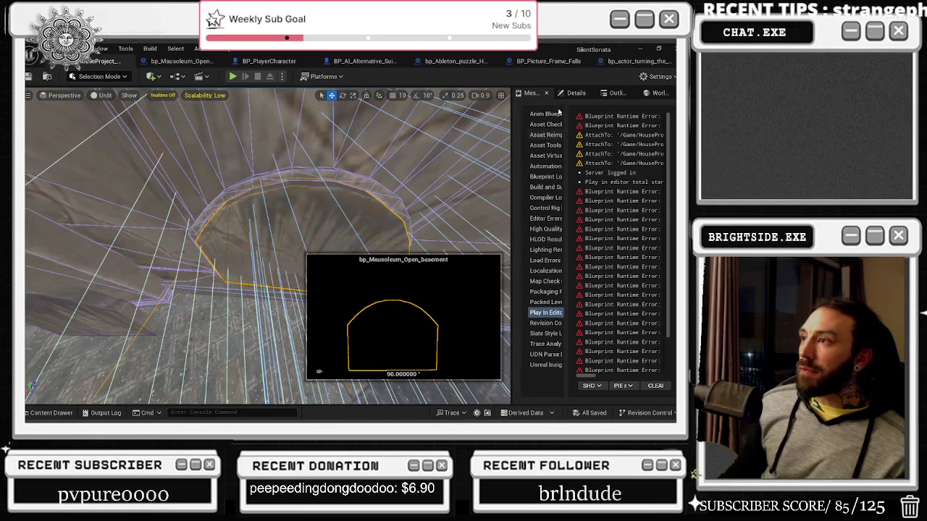
pyautogui.click(575, 93)
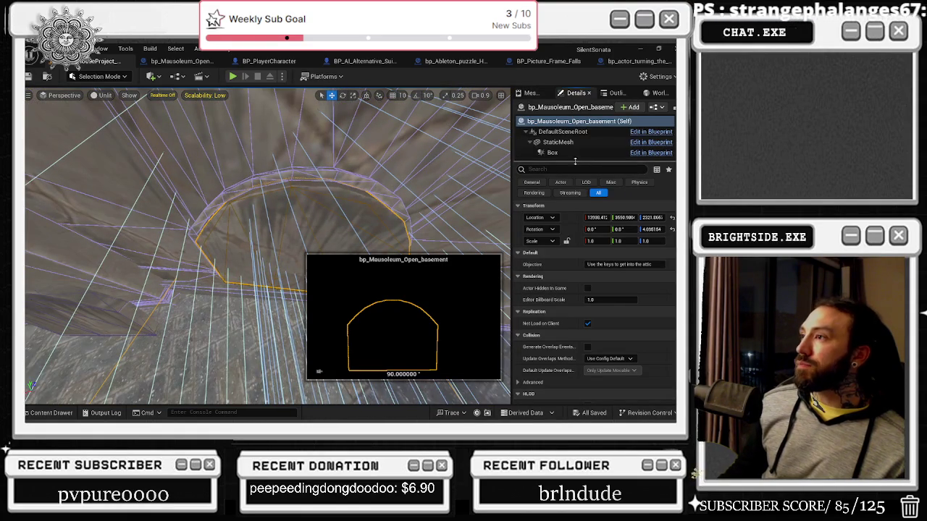
pyautogui.moveTo(417, 186); pyautogui.dragTo(417, 186)
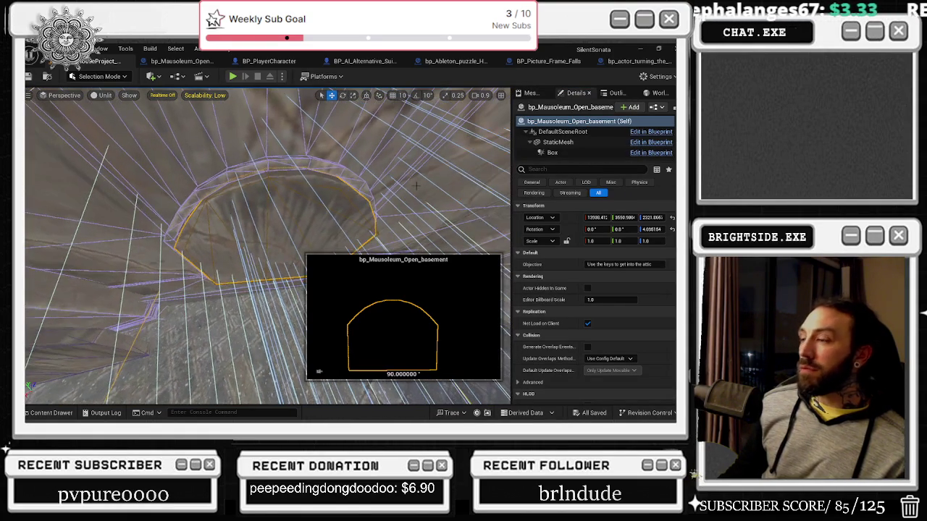
pyautogui.hotkey('ctrl', 'e')
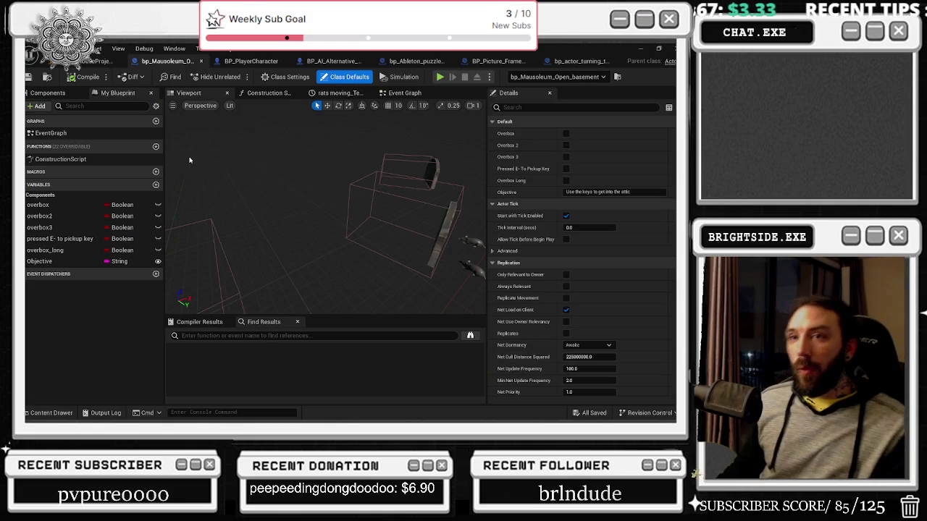
# Glance through the level's arched tunnel and switch back to the mausoleum Blueprint.
pyautogui.click(101, 61)
pyautogui.moveTo(268, 246); pyautogui.dragTo(284, 230)
pyautogui.hotkey('ctrl', 'e')
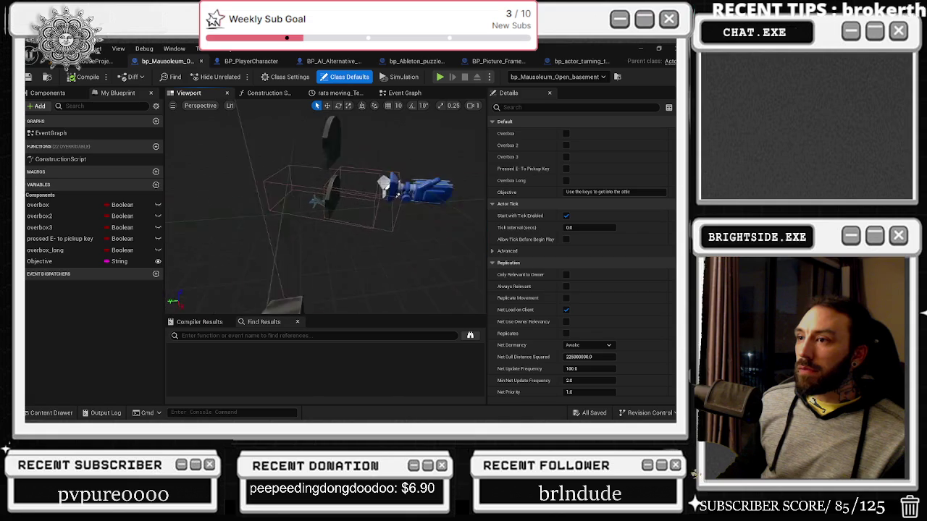
# Select the key mesh and KeyPickupBox in the Components tree, orbit the tombstones, then select rat3.
pyautogui.click(365, 218)
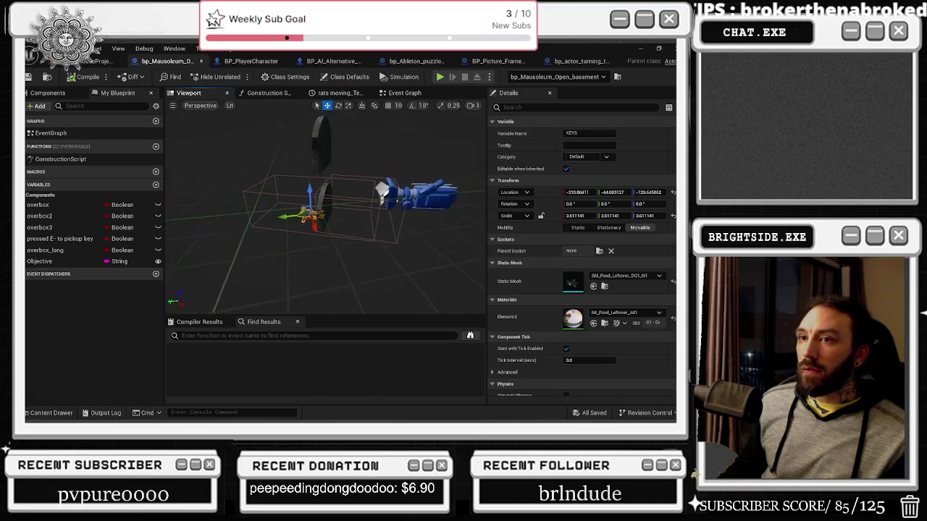
pyautogui.click(48, 93)
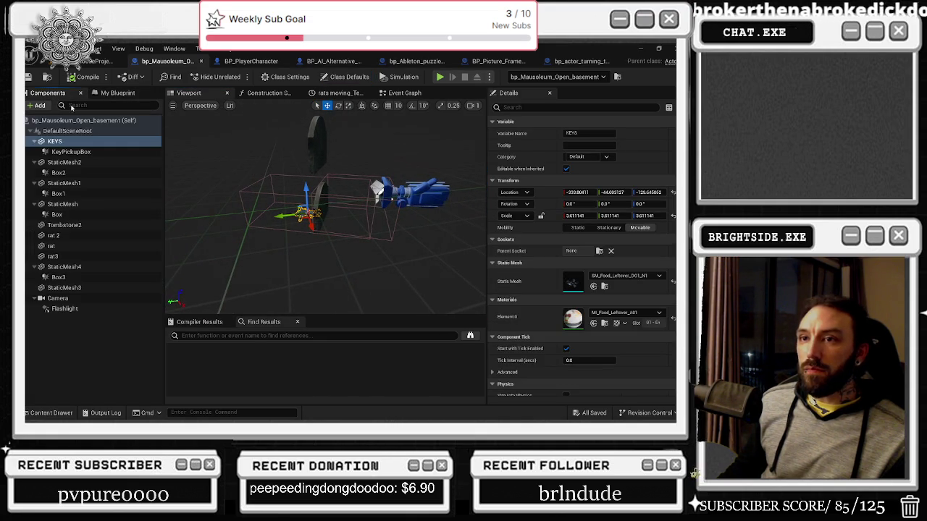
pyautogui.click(109, 152)
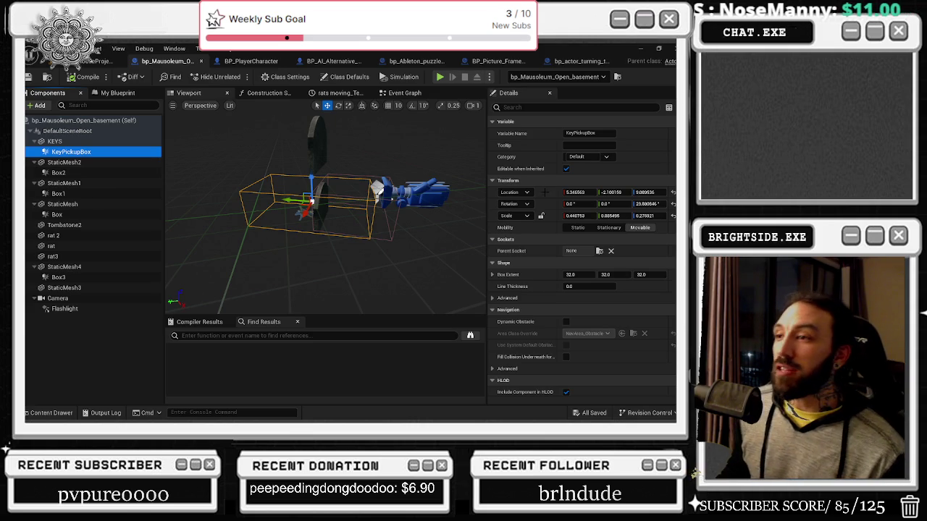
pyautogui.moveTo(347, 217)
pyautogui.mouseDown()
pyautogui.moveTo(163, 242)
pyautogui.moveTo(275, 155)
pyautogui.mouseUp()
pyautogui.moveTo(289, 103)
pyautogui.mouseDown()
pyautogui.moveTo(305, 83)
pyautogui.moveTo(319, 274)
pyautogui.mouseUp()
pyautogui.click(319, 274)
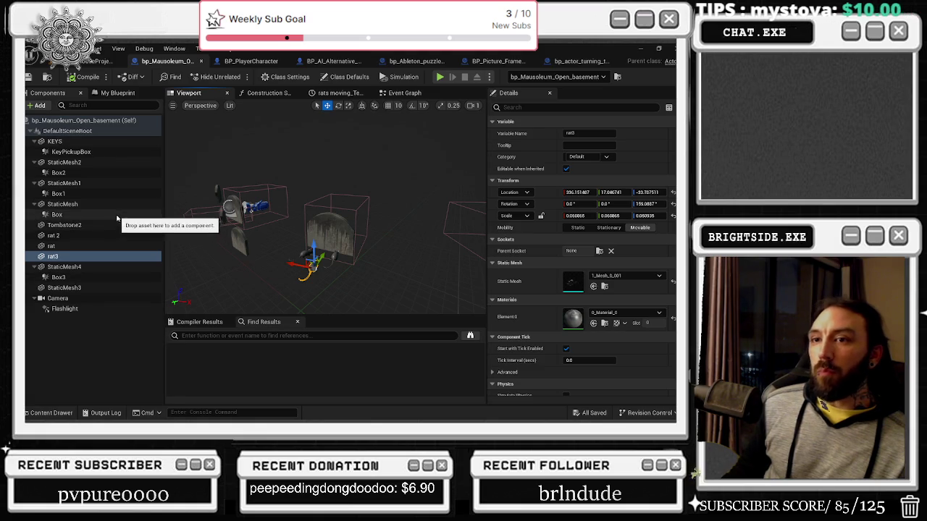
# Browse the Tombstone2, StaticMesh and rat 2 components, collapse StaticMesh, and select rat.
pyautogui.click(79, 225)
pyautogui.click(63, 206)
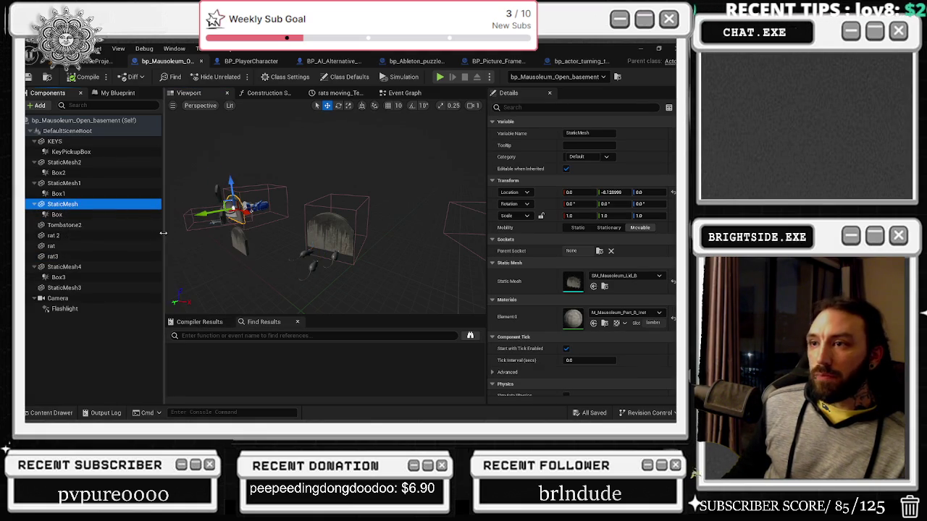
pyautogui.click(58, 236)
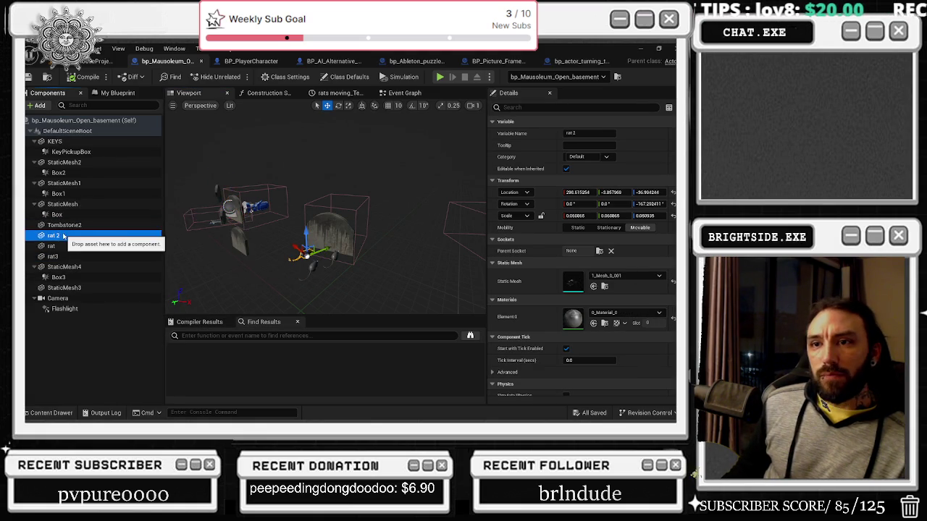
pyautogui.click(34, 204)
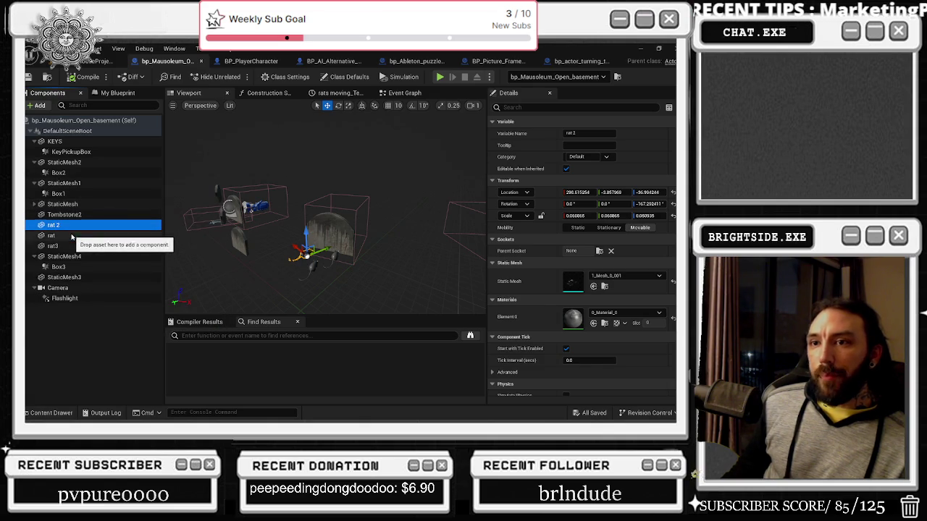
pyautogui.click(79, 236)
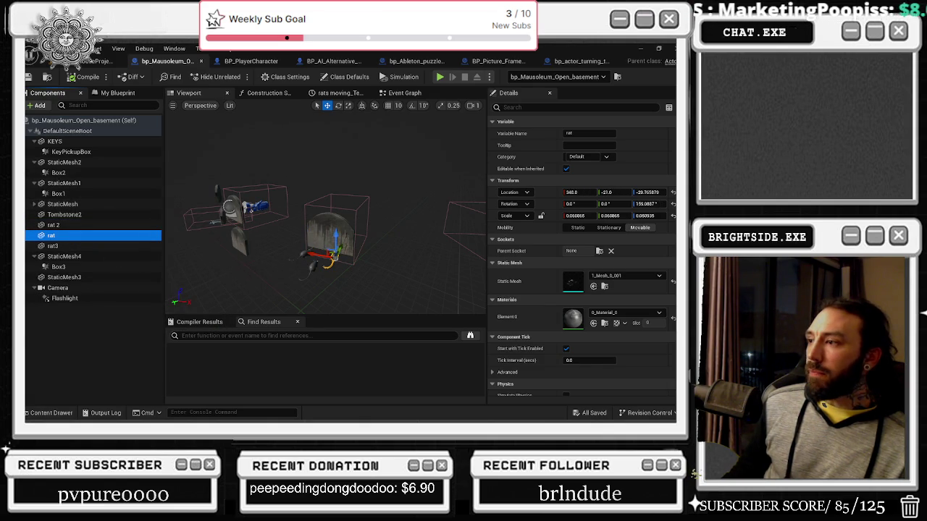
# Uncheck Dynamic Shadow for the rat mesh and check rat3 and rat 2's shadow settings.
pyautogui.scroll(-10, 579, 253)
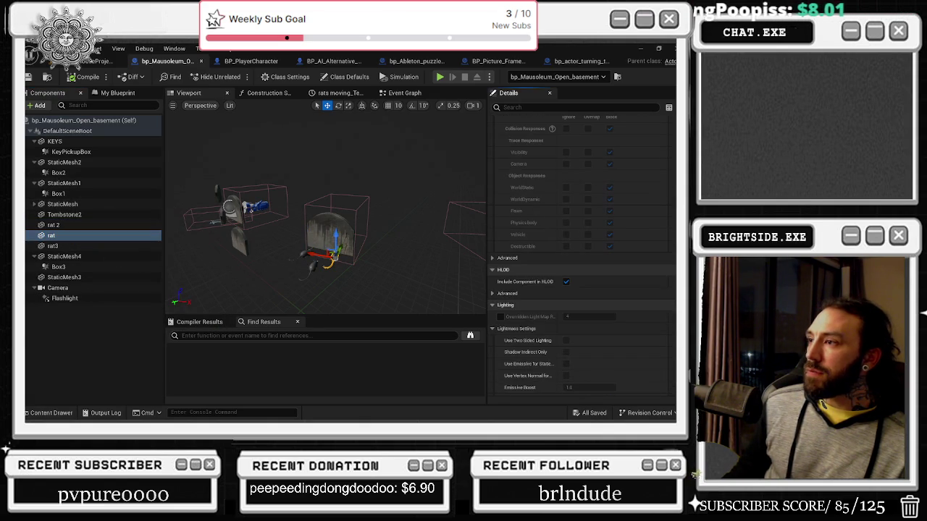
pyautogui.scroll(-5, 580, 253)
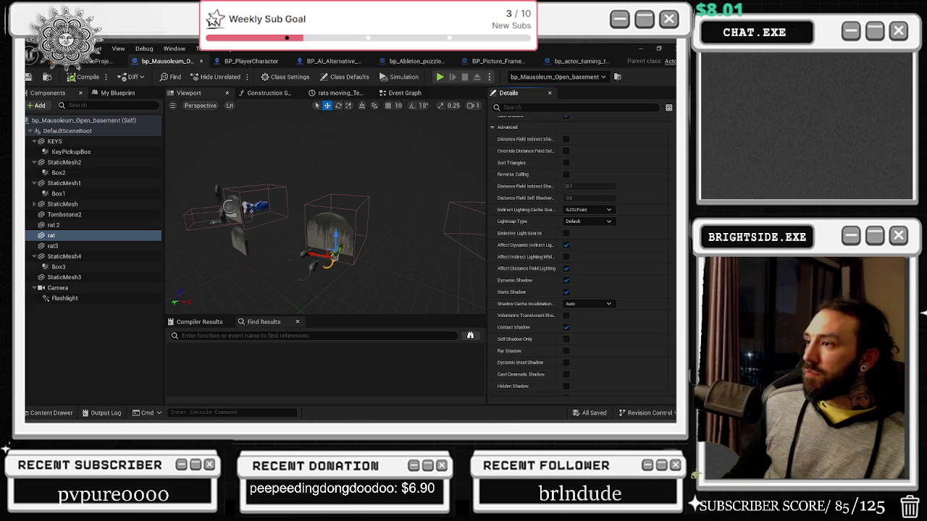
pyautogui.click(566, 280)
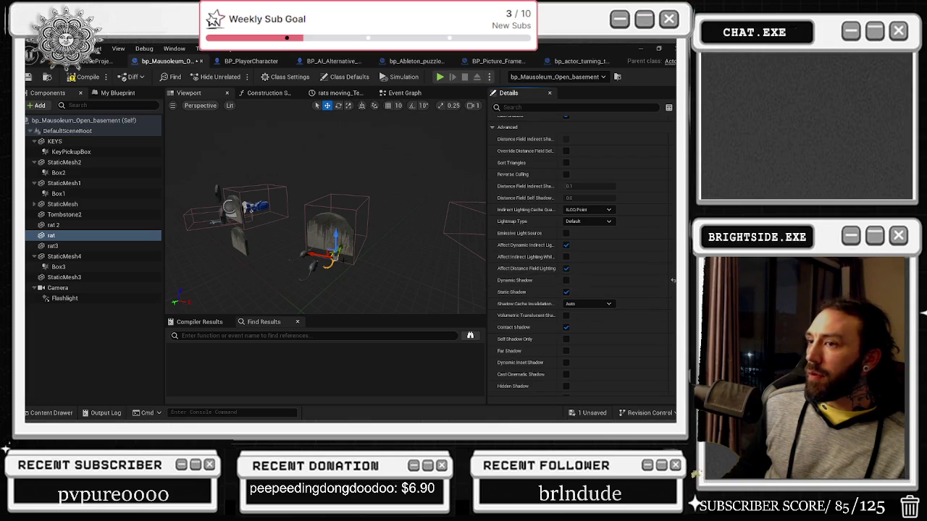
pyautogui.click(291, 259)
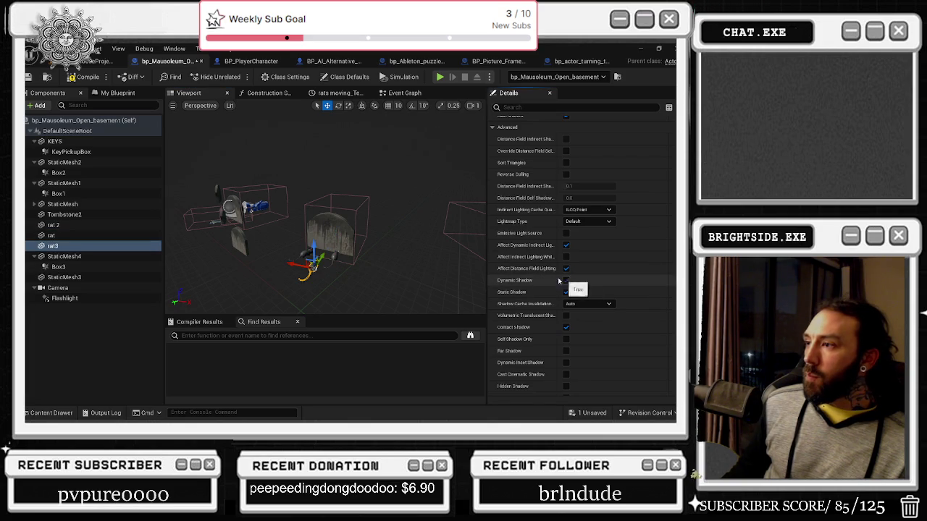
pyautogui.click(310, 255)
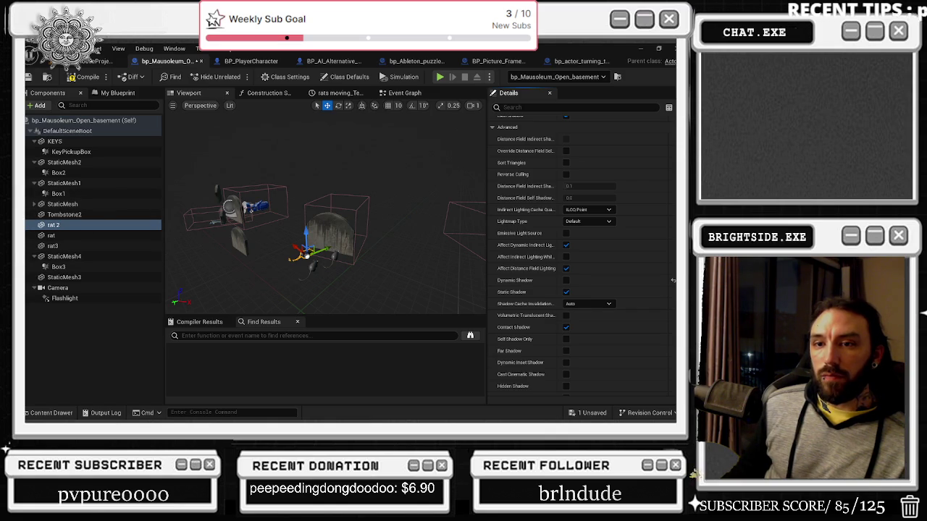
pyautogui.moveTo(434, 268); pyautogui.dragTo(239, 261)
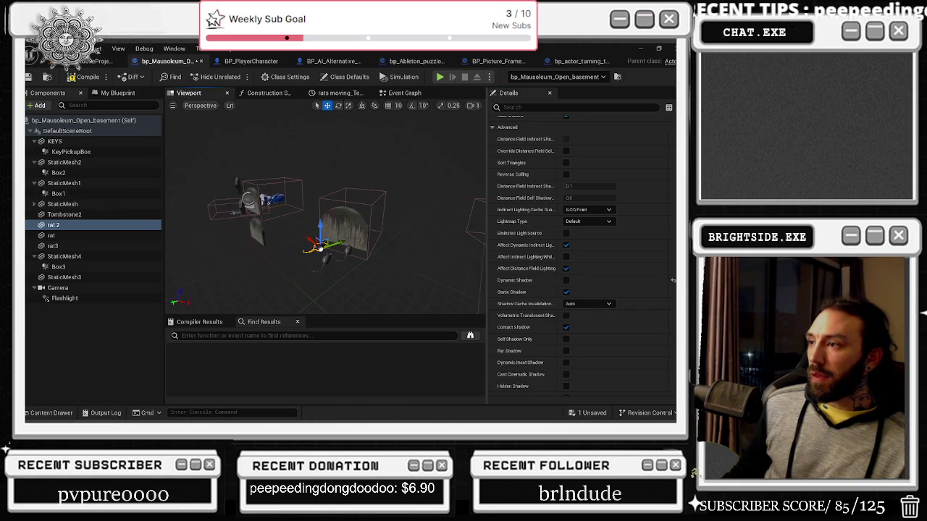
# Find references to the rat 2 component and jump to its Get rat 2 node.
pyautogui.rightClick(69, 225)
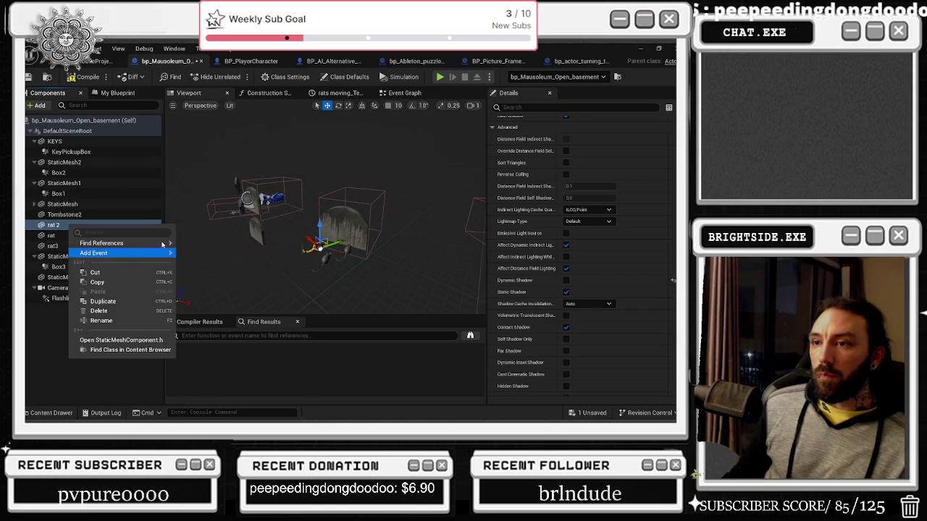
pyautogui.click(237, 275)
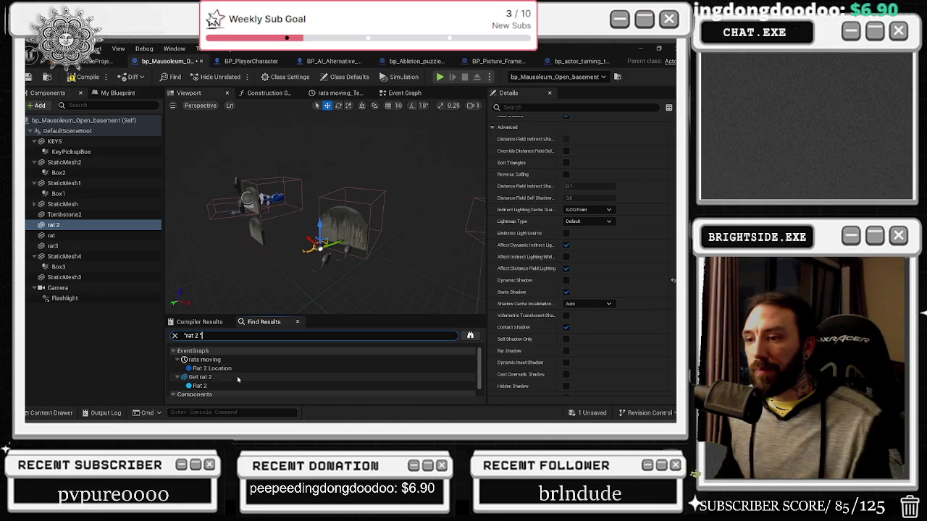
pyautogui.doubleClick(237, 377)
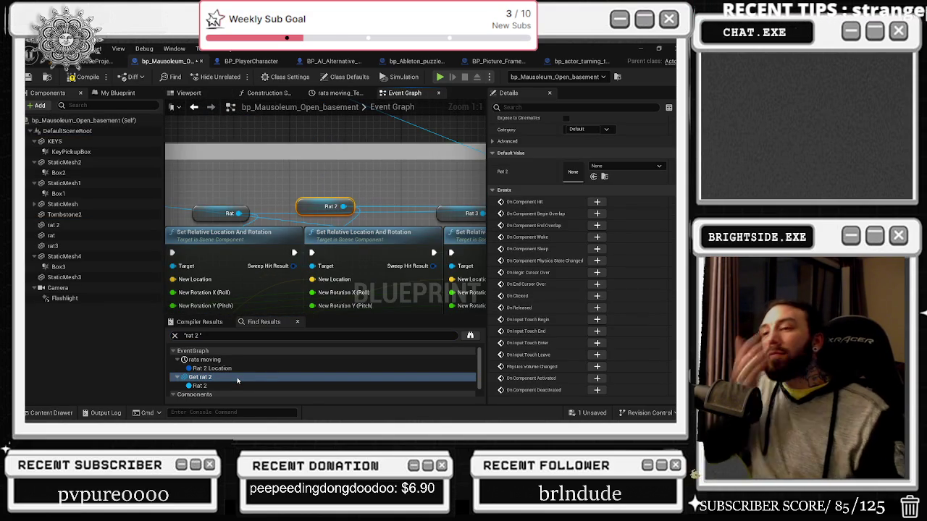
# Move the rats moving timeline node down beside the Set Relative Location And Rotation nodes.
pyautogui.scroll(-2, 343, 132)
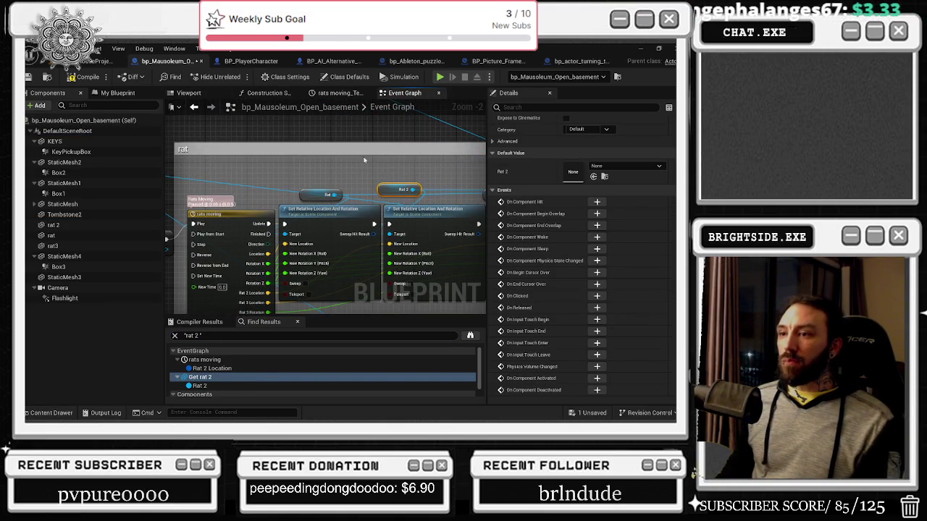
pyautogui.scroll(-1, 247, 208)
pyautogui.moveTo(246, 209)
pyautogui.mouseDown()
pyautogui.moveTo(373, 212)
pyautogui.moveTo(354, 210)
pyautogui.moveTo(338, 240)
pyautogui.mouseUp()
pyautogui.click(338, 225)
pyautogui.moveTo(365, 209); pyautogui.dragTo(269, 202)
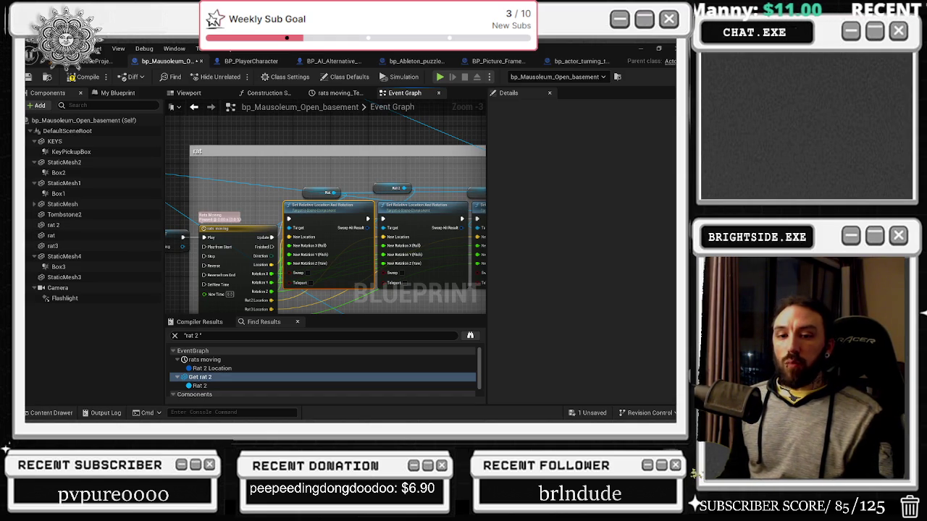
# Nudge the Destroy Component node higher and straighten the Delay-to-Set Visibility wire with Q.
pyautogui.moveTo(353, 181); pyautogui.dragTo(178, 176)
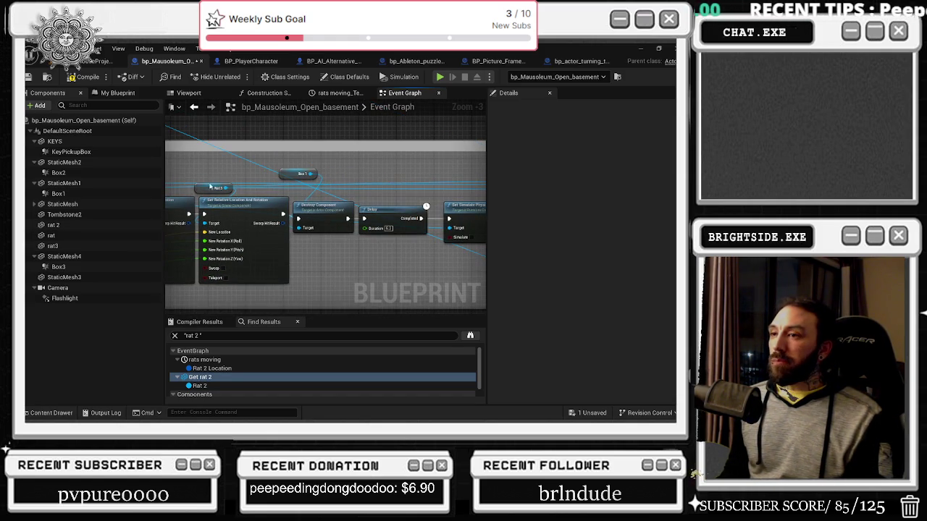
pyautogui.moveTo(331, 211); pyautogui.dragTo(334, 205)
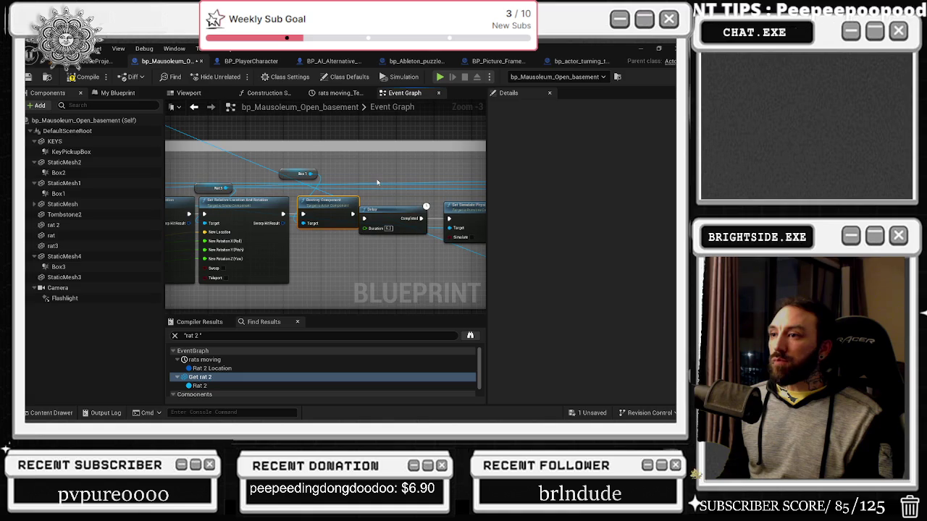
pyautogui.moveTo(404, 215)
pyautogui.mouseDown()
pyautogui.moveTo(242, 223)
pyautogui.moveTo(293, 249)
pyautogui.mouseUp()
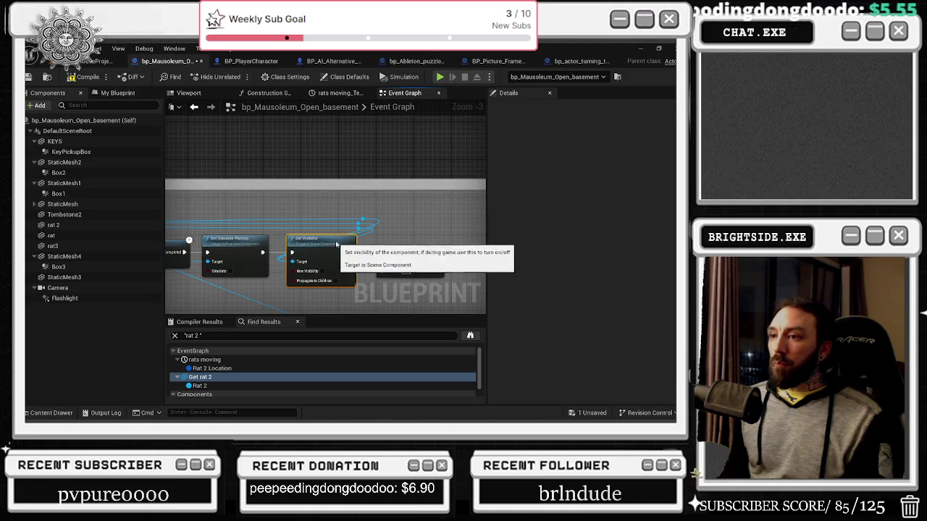
pyautogui.moveTo(434, 239); pyautogui.dragTo(308, 237)
pyautogui.press('q')
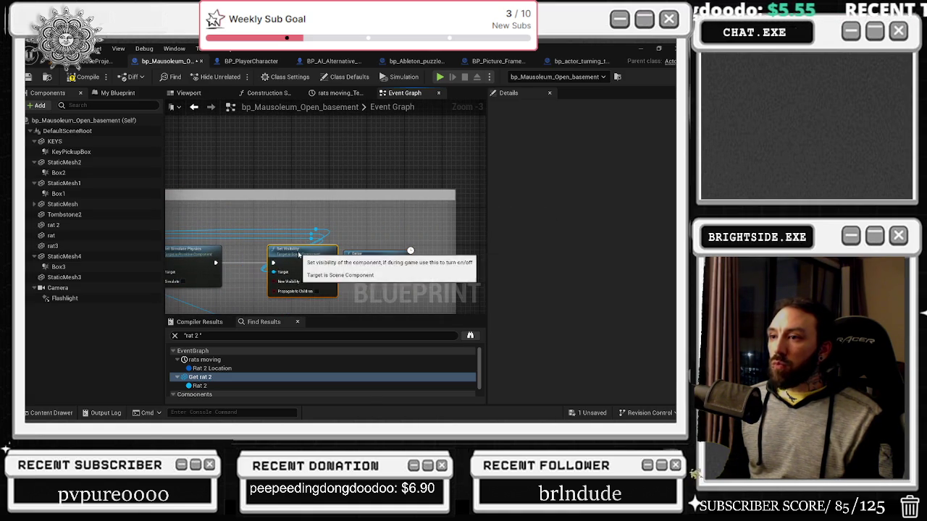
pyautogui.scroll(-9, 306, 253)
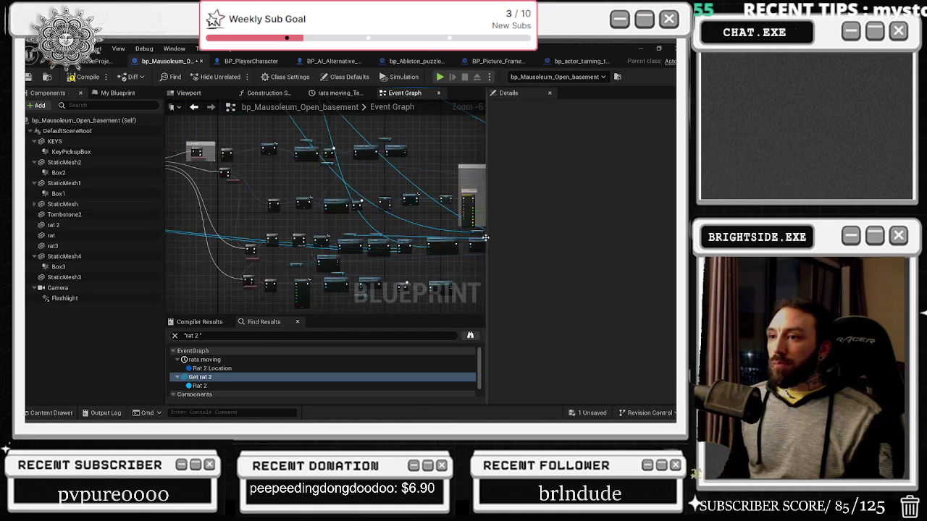
pyautogui.scroll(10, 277, 198)
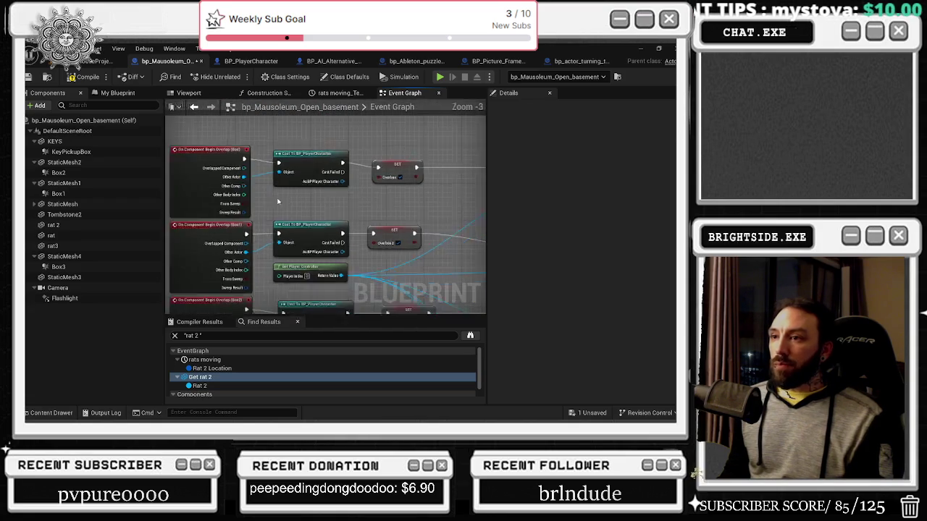
pyautogui.moveTo(286, 196); pyautogui.dragTo(303, 231)
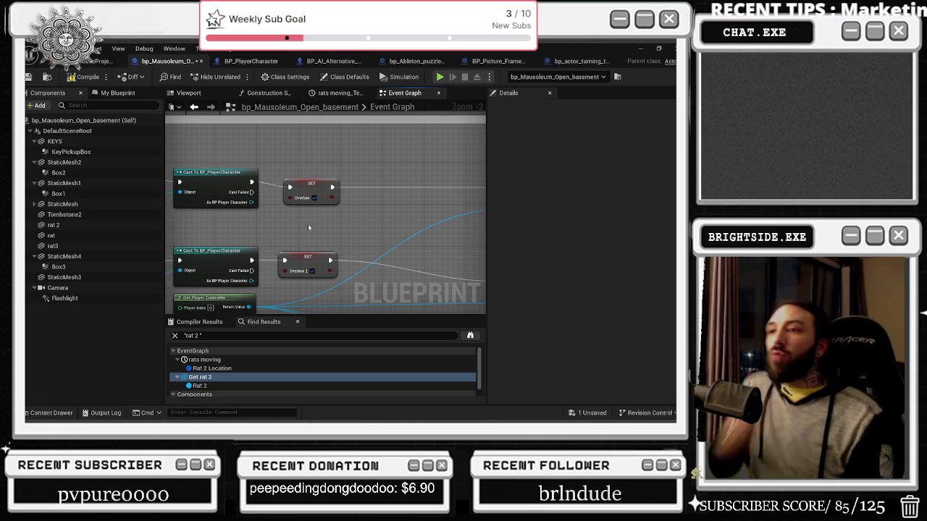
# Review the overbox SET, Cast To BP_PlayerCharacter, Create Pick Up and Add to Viewport nodes.
pyautogui.moveTo(308, 225); pyautogui.dragTo(388, 244)
pyautogui.click(389, 198)
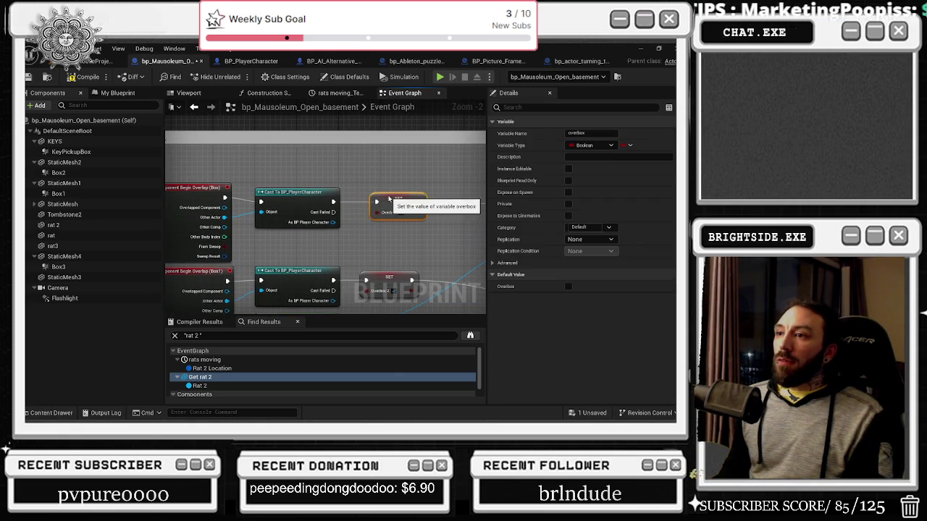
pyautogui.keyDown('ctrl'); pyautogui.click(292, 197); pyautogui.keyUp('ctrl')
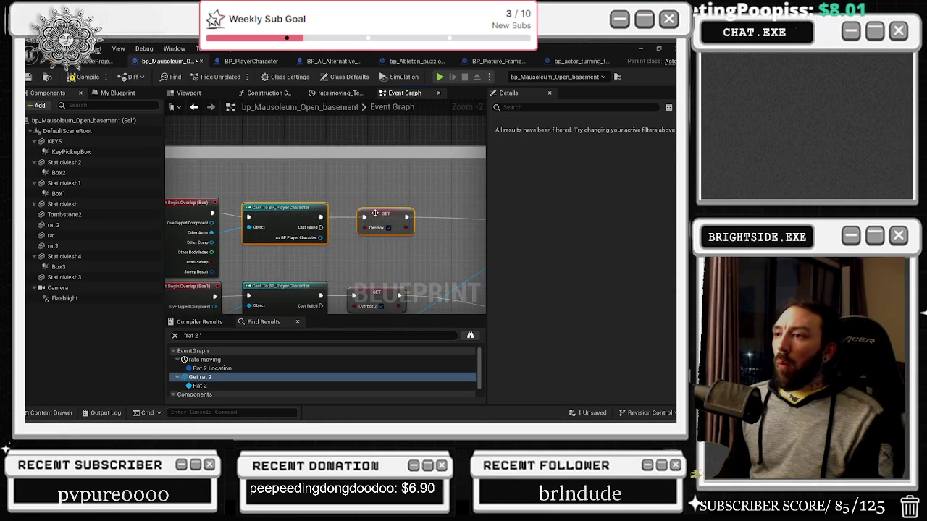
pyautogui.moveTo(384, 218); pyautogui.dragTo(186, 221)
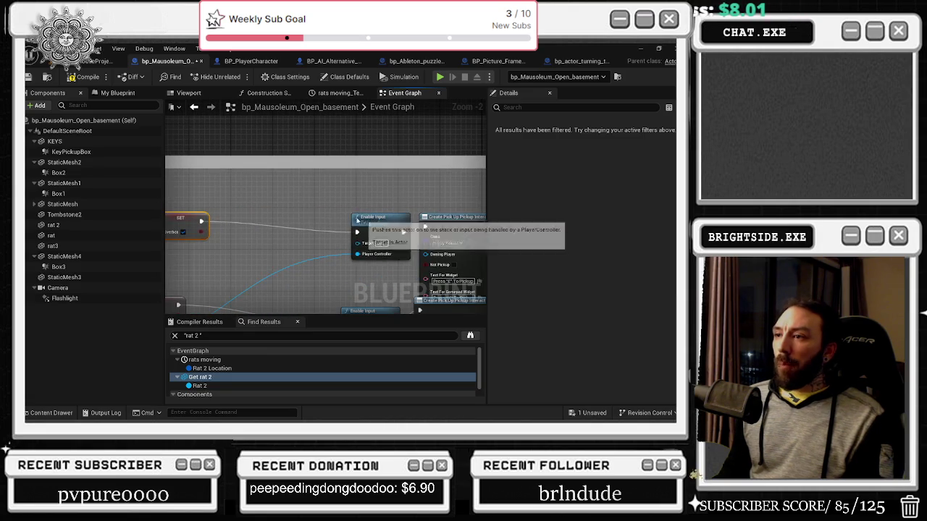
pyautogui.moveTo(367, 223); pyautogui.dragTo(189, 221)
pyautogui.click(384, 225)
pyautogui.moveTo(384, 224); pyautogui.dragTo(233, 186)
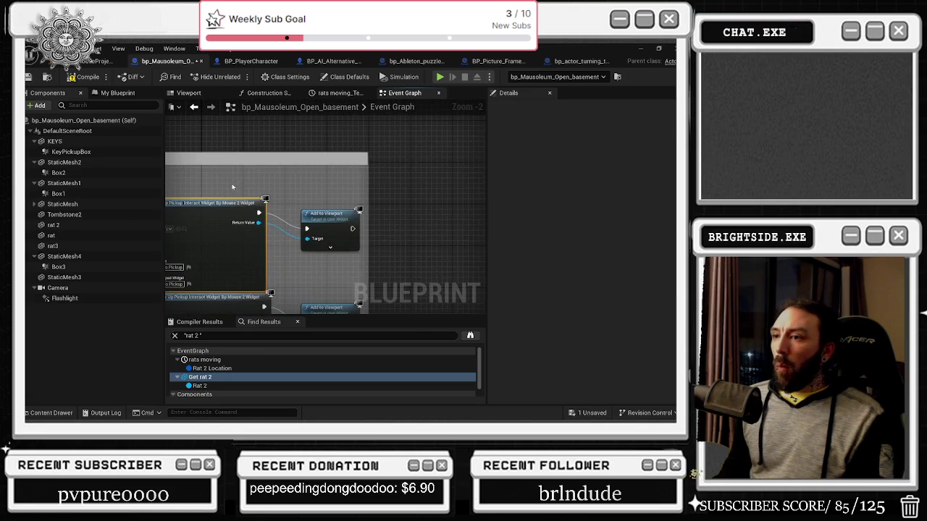
pyautogui.moveTo(300, 247); pyautogui.dragTo(408, 203)
pyautogui.moveTo(241, 275)
pyautogui.mouseDown()
pyautogui.moveTo(311, 239)
pyautogui.moveTo(434, 262)
pyautogui.moveTo(257, 167)
pyautogui.mouseUp()
pyautogui.moveTo(391, 189); pyautogui.dragTo(227, 209)
# Check the 3D scene, then move the Enable Input nodes left in the event graph.
pyautogui.click(188, 93)
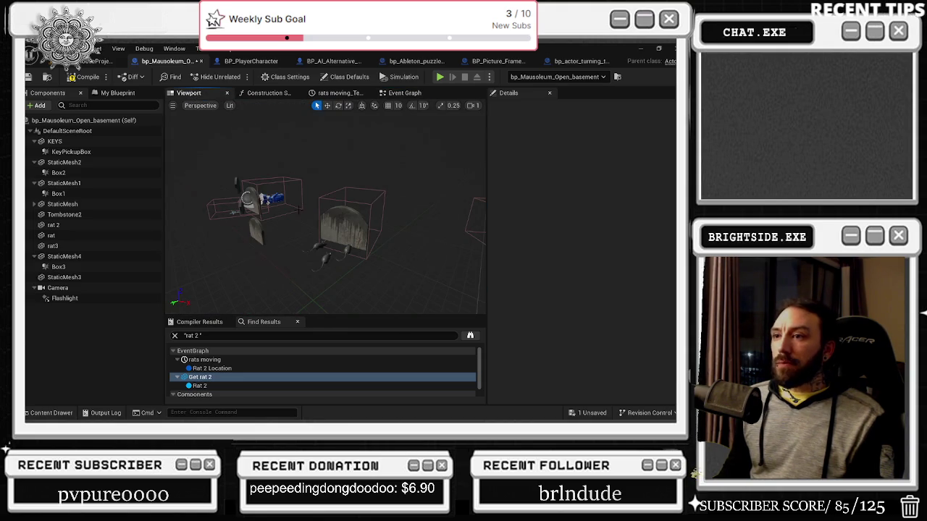
pyautogui.moveTo(299, 209); pyautogui.dragTo(261, 246)
pyautogui.click(404, 93)
pyautogui.moveTo(343, 221)
pyautogui.mouseDown()
pyautogui.moveTo(367, 237)
pyautogui.moveTo(447, 215)
pyautogui.moveTo(340, 204)
pyautogui.moveTo(330, 194)
pyautogui.mouseUp()
pyautogui.moveTo(434, 231)
pyautogui.mouseDown()
pyautogui.moveTo(356, 198)
pyautogui.moveTo(288, 218)
pyautogui.mouseUp()
pyautogui.scroll(-2, 289, 217)
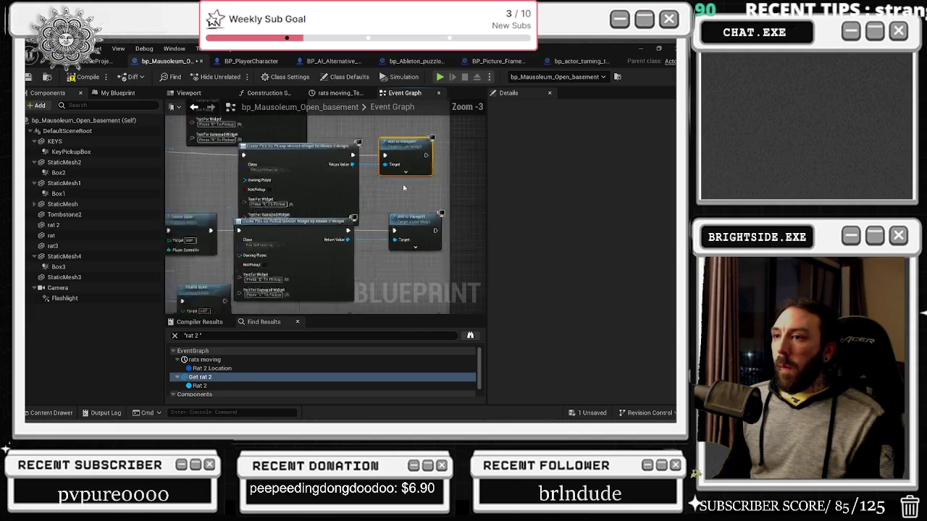
pyautogui.moveTo(209, 298); pyautogui.dragTo(354, 258)
pyautogui.click(355, 229)
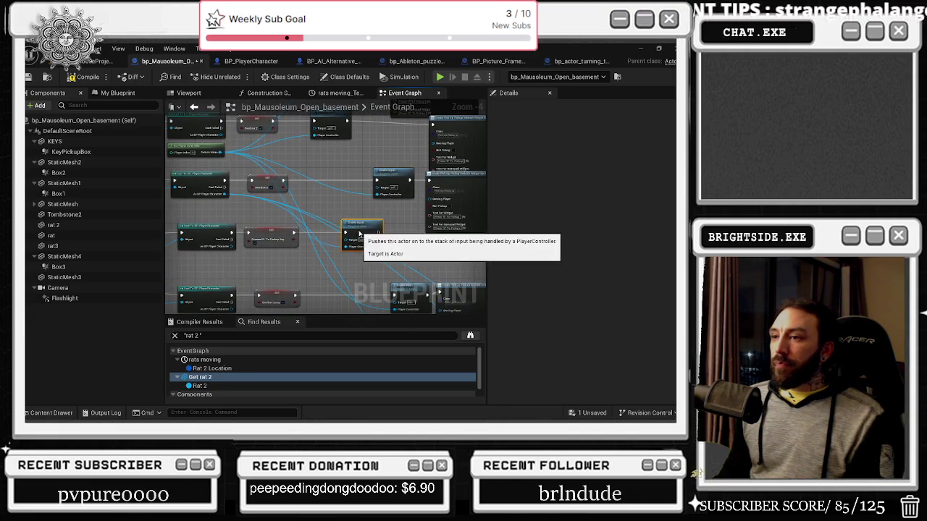
# Move the Sequence node up beside the Get All Widgets and For Each Loop nodes.
pyautogui.scroll(-5, 356, 230)
pyautogui.moveTo(372, 253); pyautogui.dragTo(304, 176)
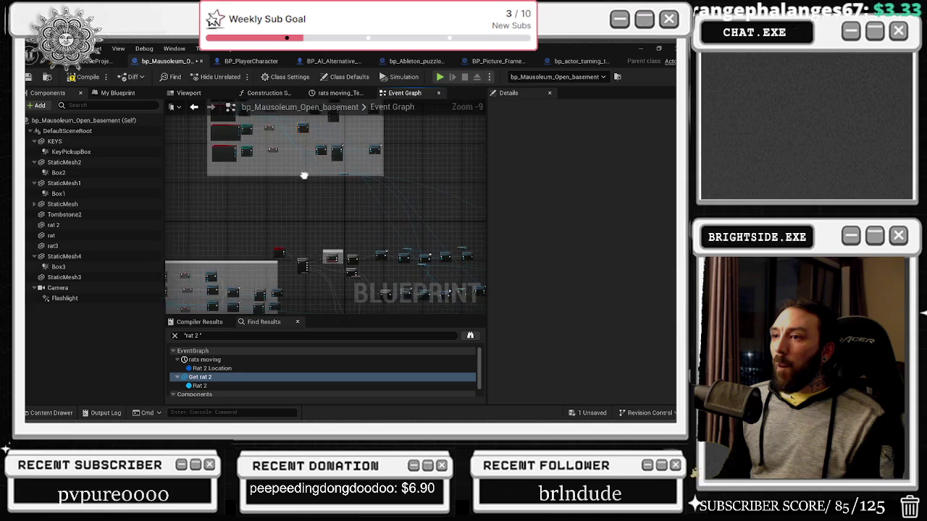
pyautogui.scroll(7, 276, 282)
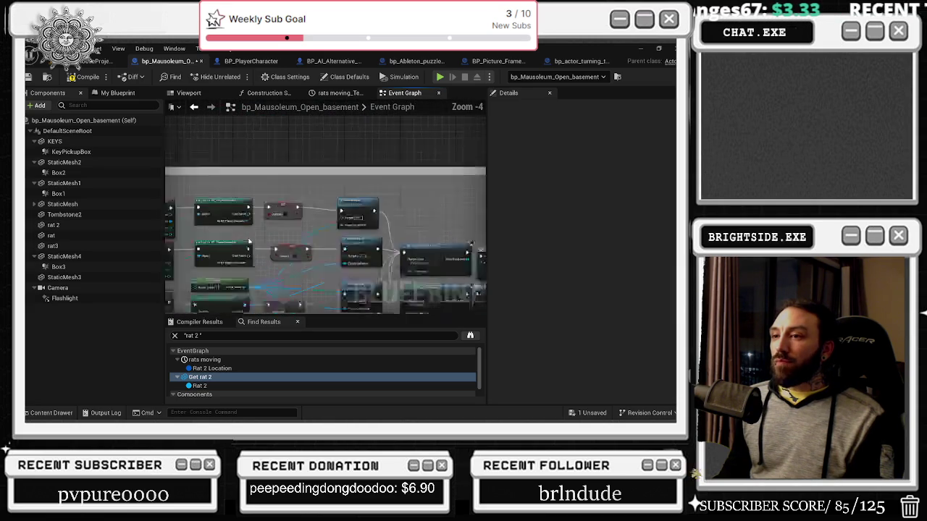
pyautogui.scroll(-1, 290, 215)
pyautogui.moveTo(291, 216)
pyautogui.mouseDown()
pyautogui.moveTo(317, 248)
pyautogui.moveTo(355, 245)
pyautogui.moveTo(236, 248)
pyautogui.mouseUp()
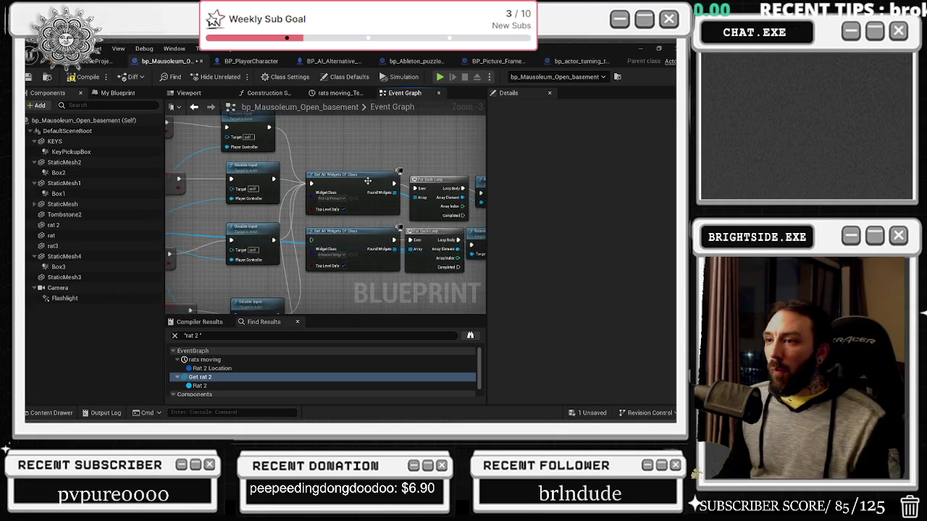
pyautogui.scroll(-3, 271, 209)
pyautogui.scroll(4, 272, 209)
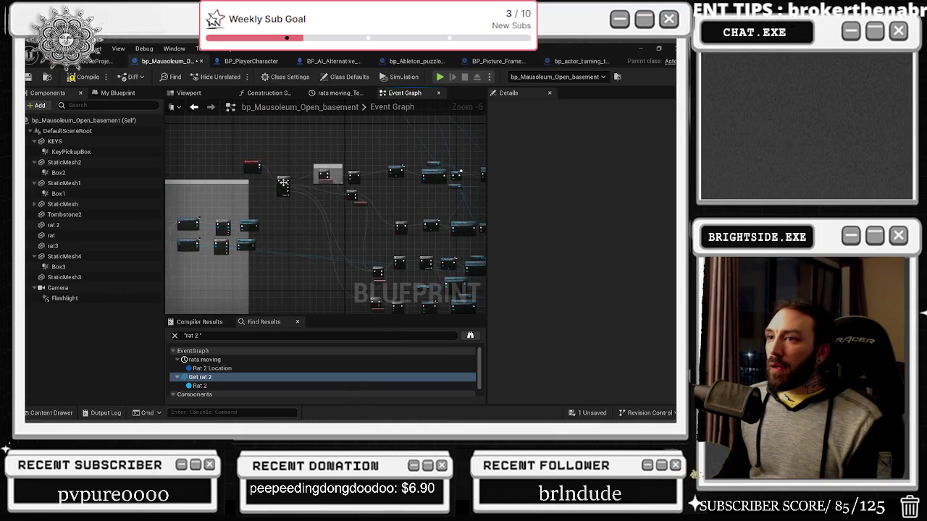
pyautogui.moveTo(320, 220); pyautogui.dragTo(329, 188)
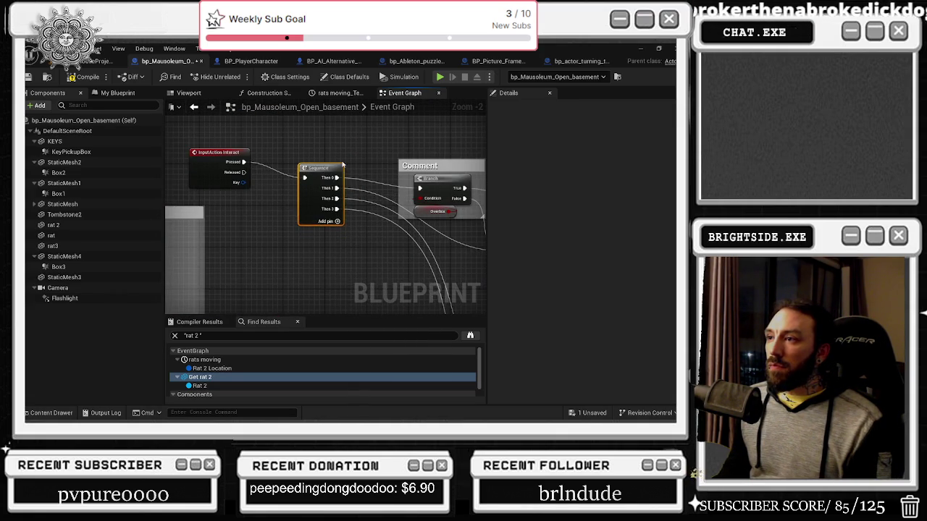
pyautogui.moveTo(399, 165); pyautogui.dragTo(331, 175)
pyautogui.click(355, 175)
pyautogui.moveTo(446, 169)
pyautogui.mouseDown()
pyautogui.moveTo(332, 172)
pyautogui.moveTo(367, 181)
pyautogui.mouseUp()
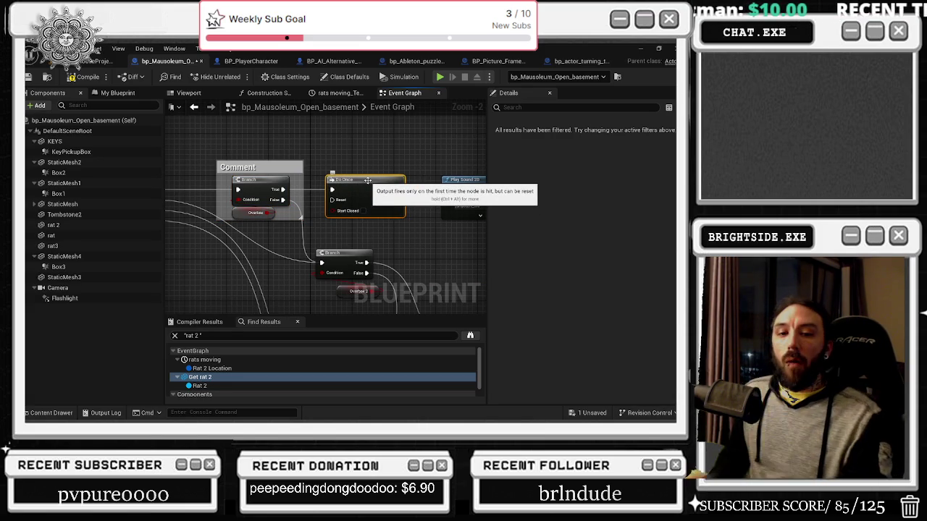
# Move the Overbox 2 node left beside the Do Once and Branch nodes, checking Overbox 2 and Overbox3.
pyautogui.moveTo(367, 181)
pyautogui.mouseDown()
pyautogui.moveTo(277, 176)
pyautogui.moveTo(388, 194)
pyautogui.mouseUp()
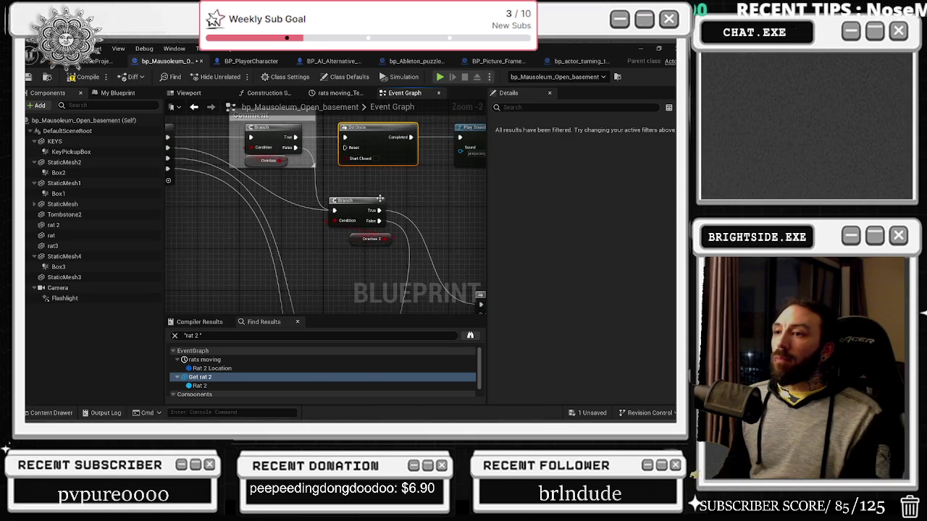
pyautogui.moveTo(360, 242)
pyautogui.mouseDown()
pyautogui.moveTo(330, 214)
pyautogui.moveTo(254, 214)
pyautogui.mouseUp()
pyautogui.moveTo(489, 222)
pyautogui.mouseDown()
pyautogui.moveTo(472, 250)
pyautogui.moveTo(441, 242)
pyautogui.moveTo(427, 187)
pyautogui.moveTo(273, 189)
pyautogui.moveTo(357, 216)
pyautogui.moveTo(236, 177)
pyautogui.mouseUp()
pyautogui.scroll(-2, 427, 188)
pyautogui.scroll(-1, 267, 183)
pyautogui.click(327, 200)
pyautogui.click(326, 241)
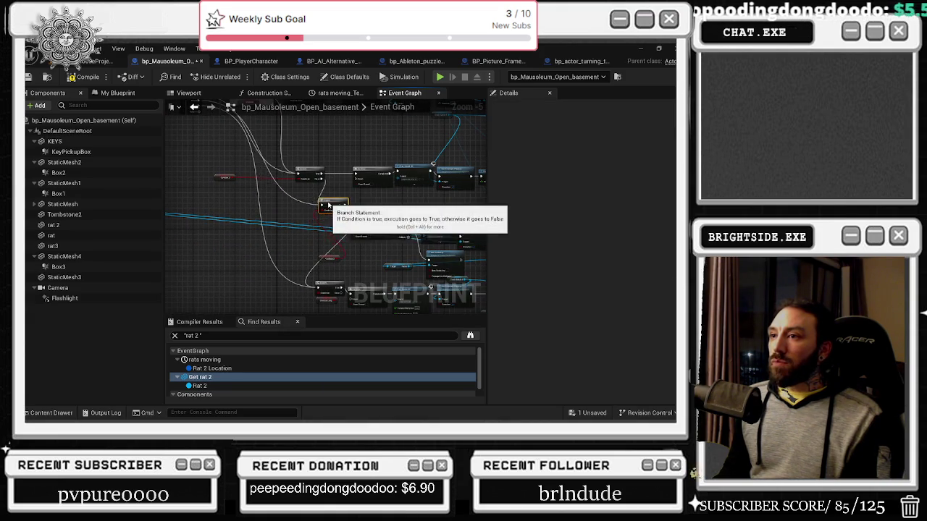
pyautogui.scroll(2, 326, 236)
pyautogui.click(333, 289)
# Nudge the Do Once node up and right, then select and deselect the KEYS, Set Visibility and Disable Input nodes.
pyautogui.moveTo(461, 236); pyautogui.dragTo(308, 206)
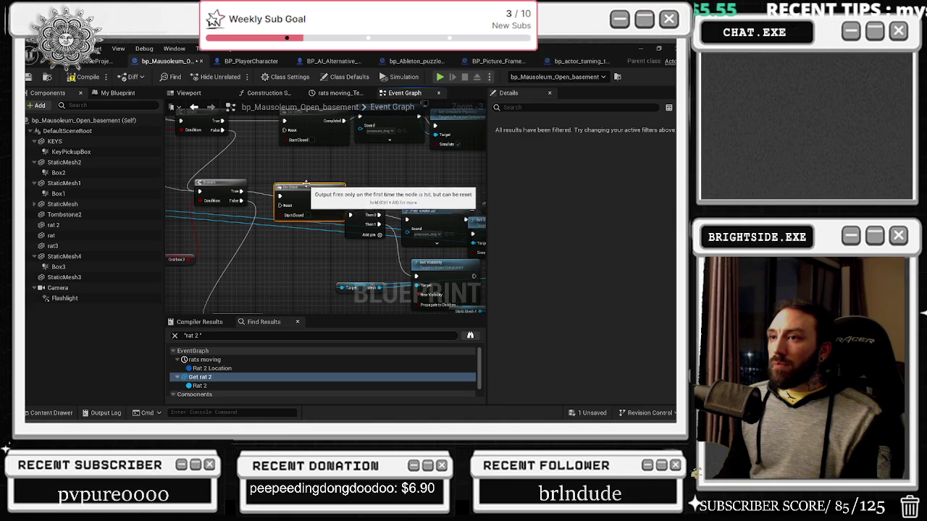
pyautogui.moveTo(300, 192); pyautogui.dragTo(304, 183)
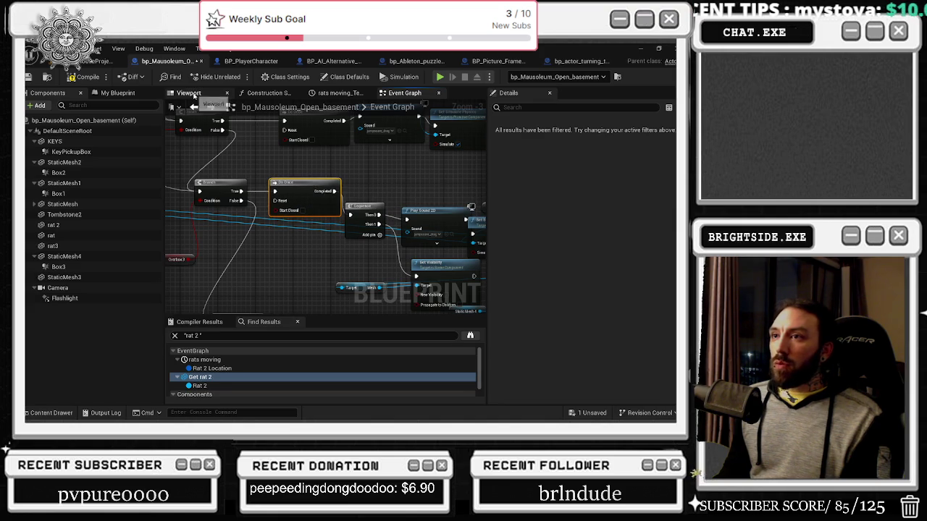
pyautogui.moveTo(399, 180); pyautogui.dragTo(177, 182)
pyautogui.moveTo(267, 190)
pyautogui.mouseDown()
pyautogui.moveTo(437, 217)
pyautogui.moveTo(273, 179)
pyautogui.mouseUp()
pyautogui.click(358, 184)
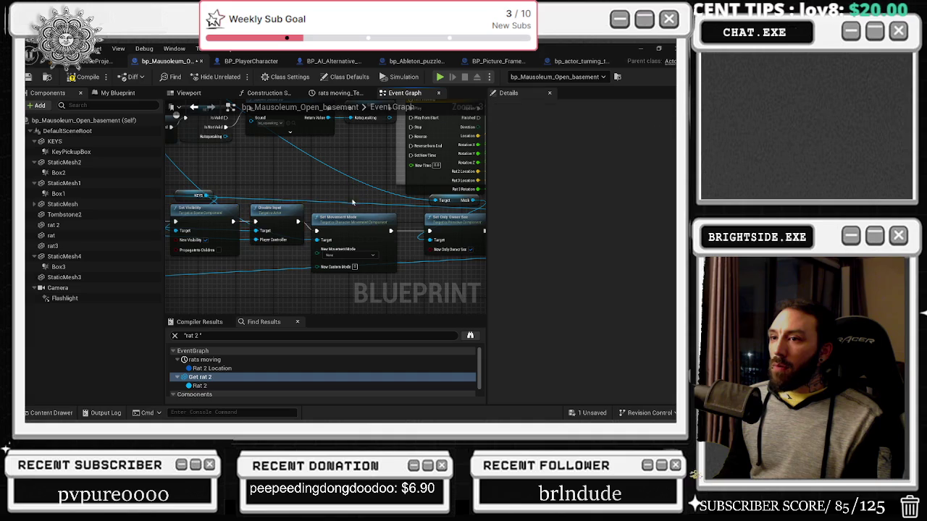
# Pan to the view-target blend and Set Visibility nodes and nudge the Flashlight getter slightly left.
pyautogui.moveTo(357, 184); pyautogui.dragTo(333, 181)
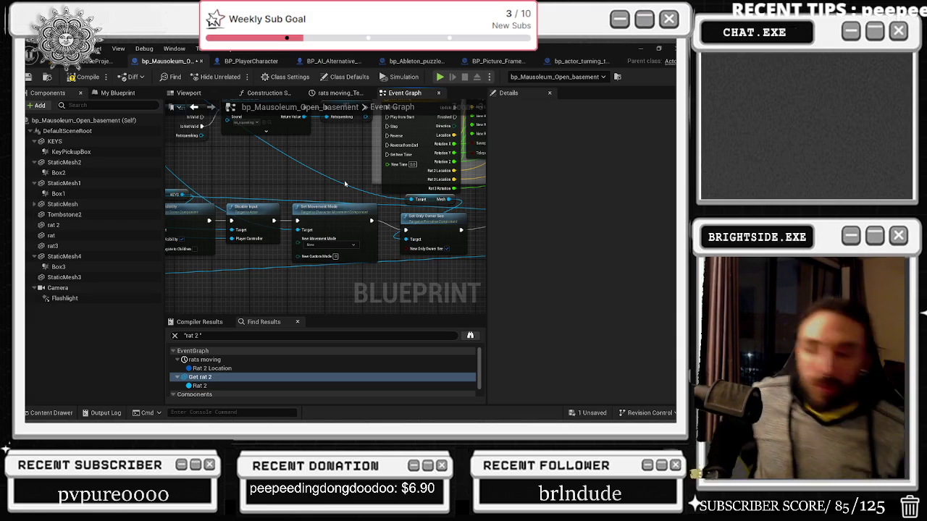
pyautogui.scroll(-2, 414, 187)
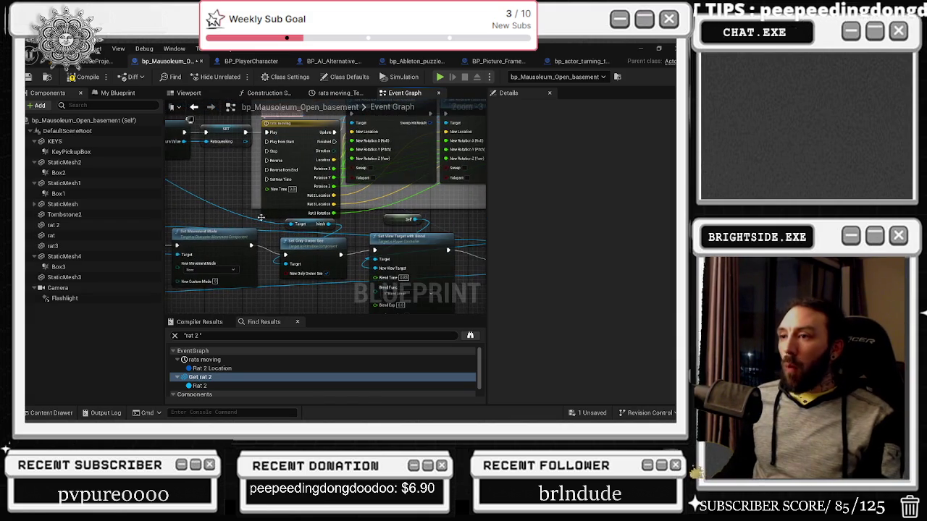
pyautogui.moveTo(370, 208); pyautogui.dragTo(216, 157)
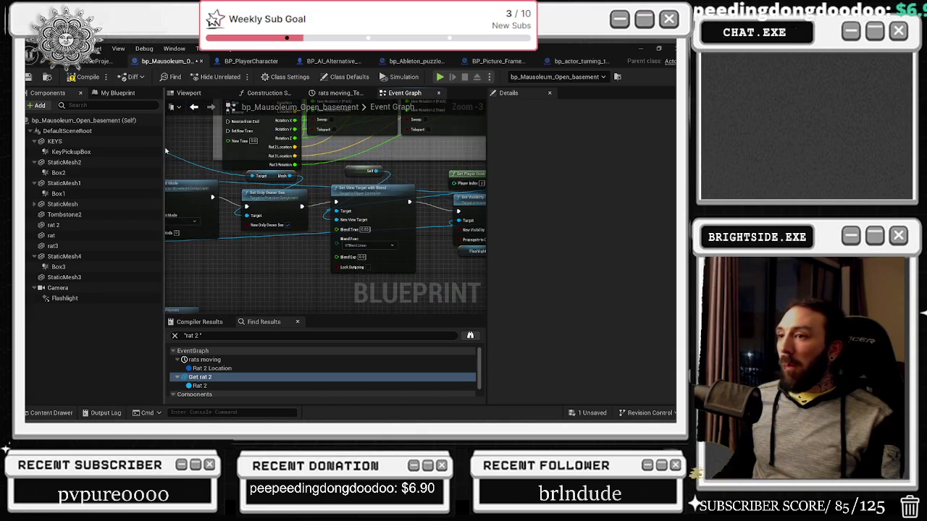
pyautogui.moveTo(348, 181); pyautogui.dragTo(227, 200)
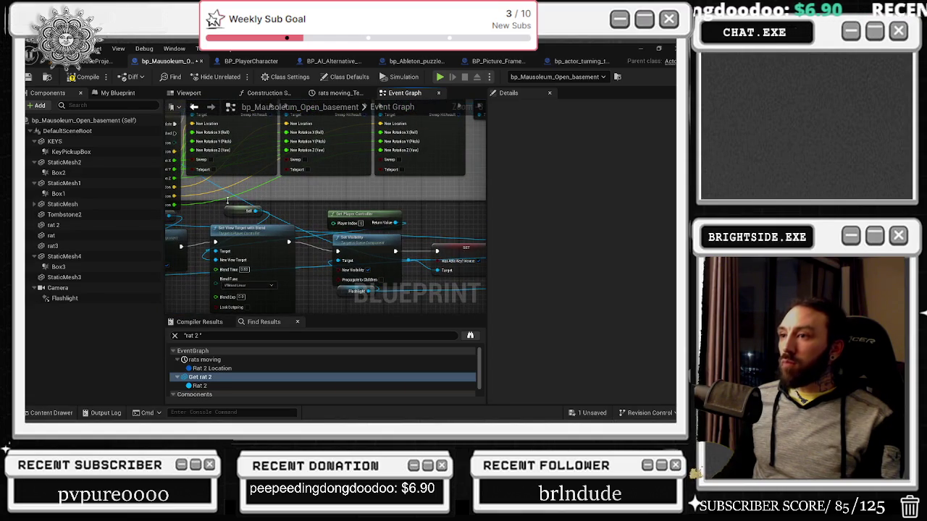
pyautogui.moveTo(344, 198)
pyautogui.mouseDown()
pyautogui.moveTo(310, 190)
pyautogui.moveTo(307, 271)
pyautogui.mouseUp()
pyautogui.moveTo(404, 176); pyautogui.dragTo(333, 175)
pyautogui.click(340, 219)
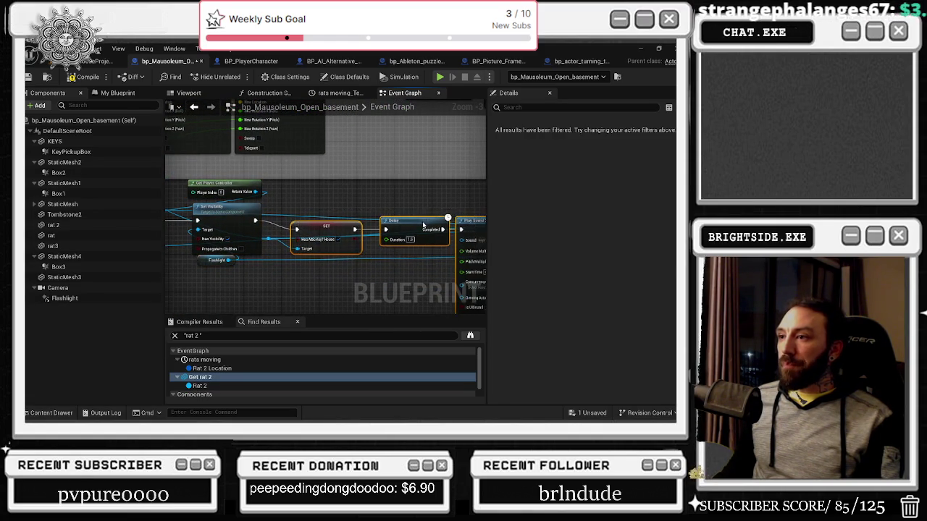
pyautogui.moveTo(425, 216); pyautogui.dragTo(489, 212)
pyautogui.click(240, 266)
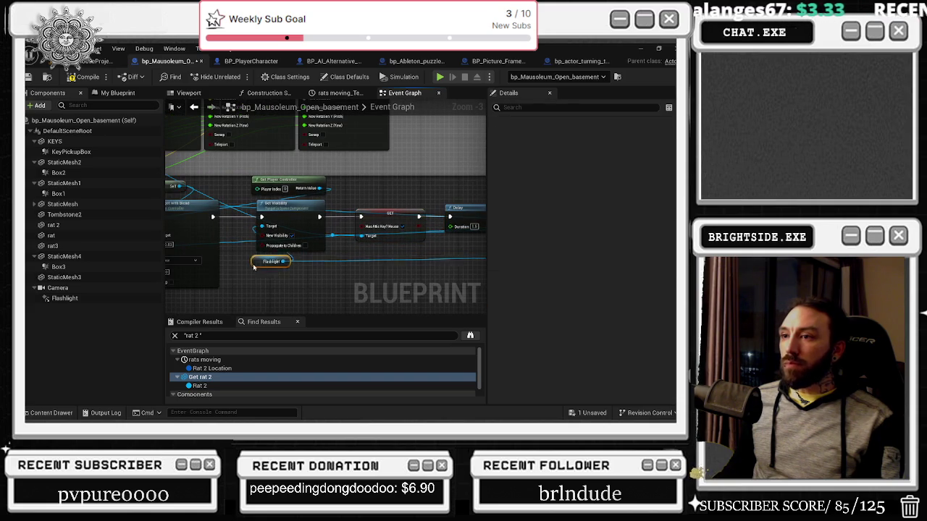
pyautogui.moveTo(230, 272); pyautogui.dragTo(226, 271)
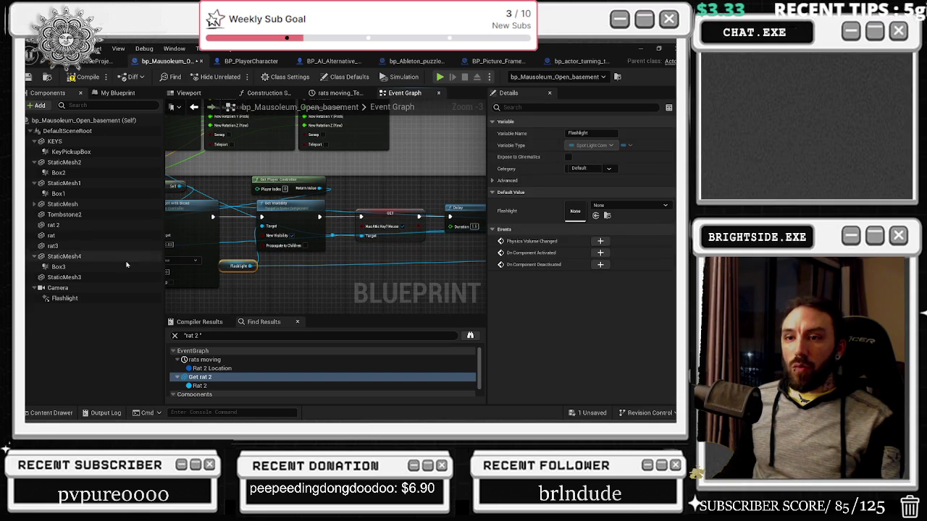
# Select the Flashlight component to show its spot light properties.
pyautogui.click(65, 298)
pyautogui.moveTo(281, 259); pyautogui.dragTo(351, 250)
pyautogui.click(188, 93)
# Frame the Flashlight's light cone in the preview and find all references to Flashlight.
pyautogui.press('f')
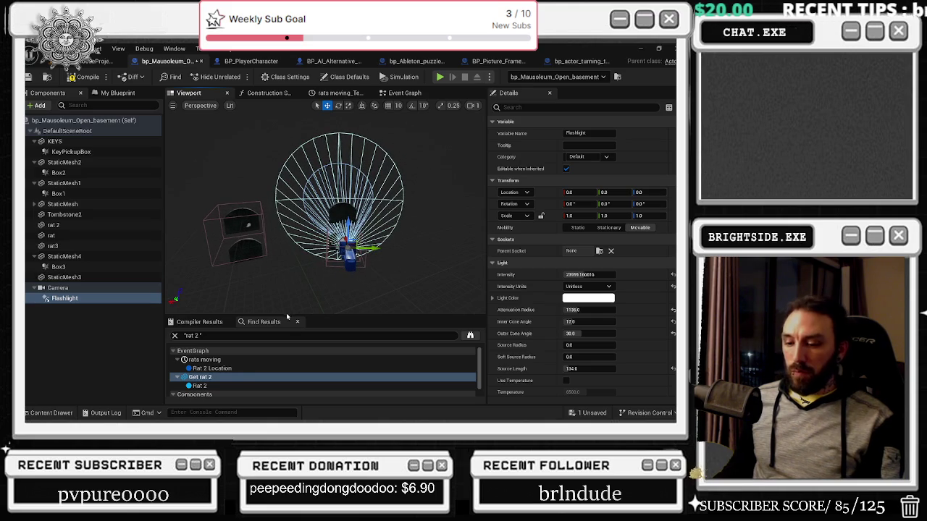
pyautogui.rightClick(73, 300)
pyautogui.moveTo(94, 181)
pyautogui.click(206, 197)
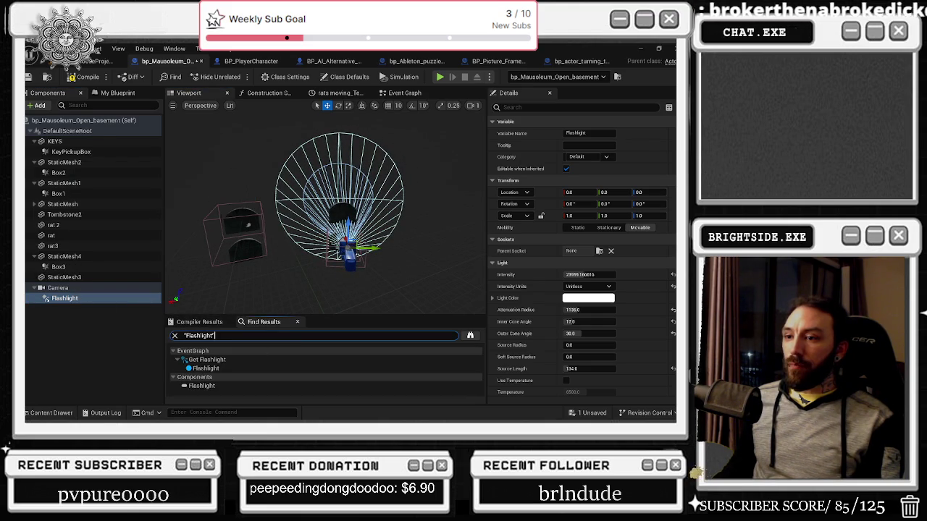
pyautogui.click(72, 297)
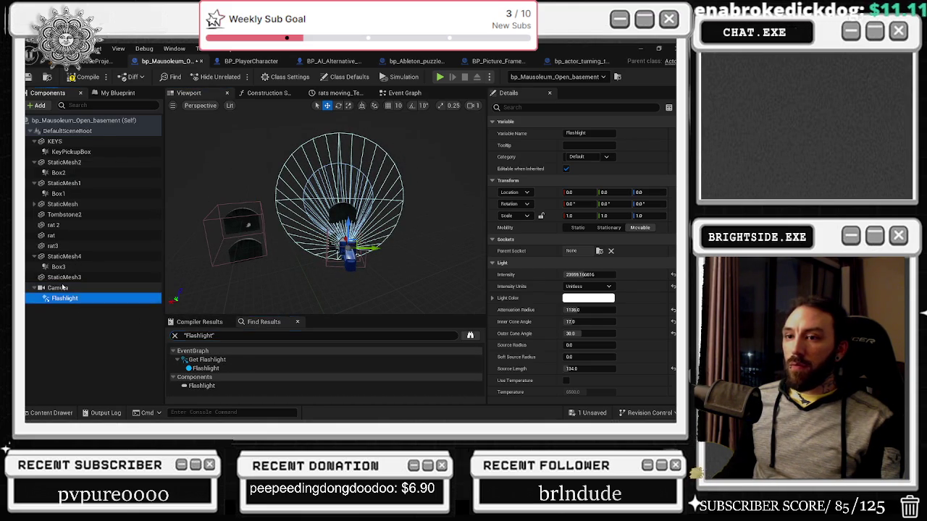
# Find all references to the Camera component, jump to it, and orbit the preview around it.
pyautogui.rightClick(63, 288)
pyautogui.moveTo(115, 312)
pyautogui.click(206, 314)
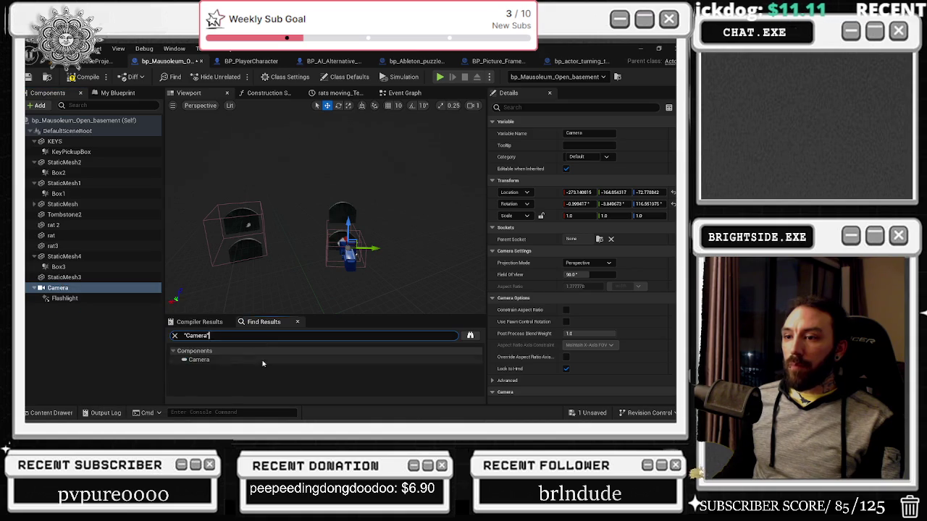
pyautogui.doubleClick(259, 359)
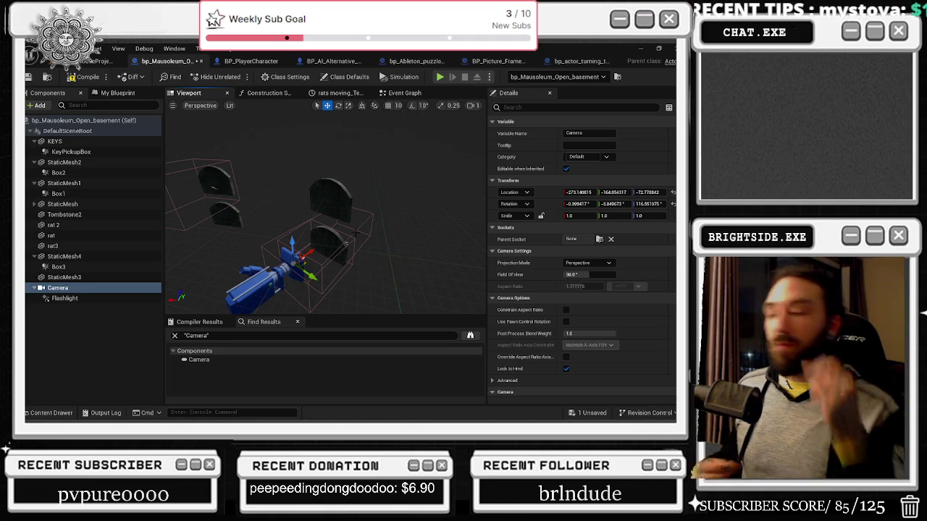
pyautogui.moveTo(326, 217); pyautogui.dragTo(356, 225)
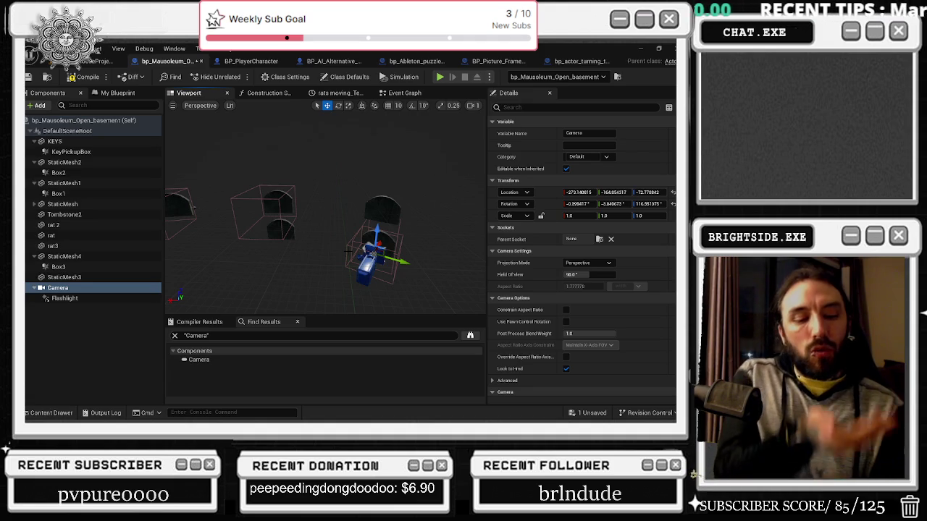
pyautogui.moveTo(333, 260); pyautogui.dragTo(333, 259)
pyautogui.moveTo(350, 199); pyautogui.dragTo(349, 199)
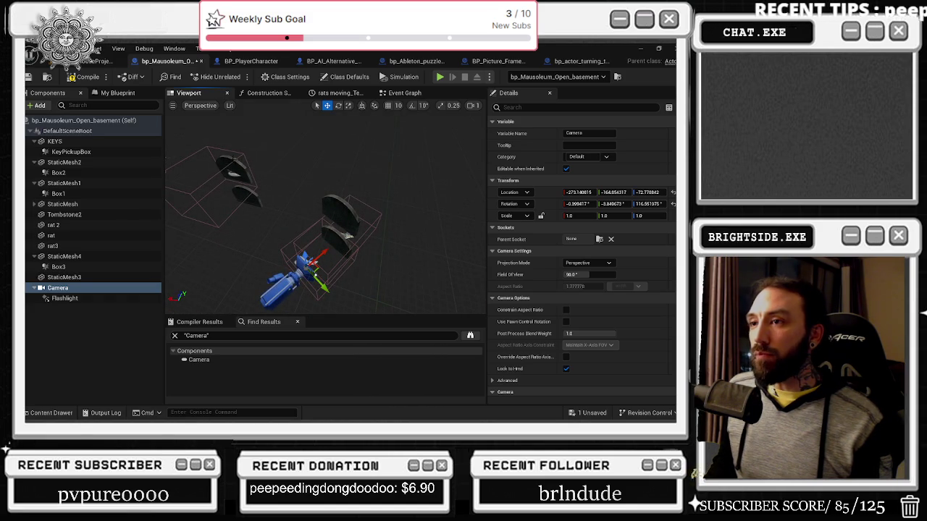
# Close the Construction Script graph and return to the Event Graph.
pyautogui.click(268, 93)
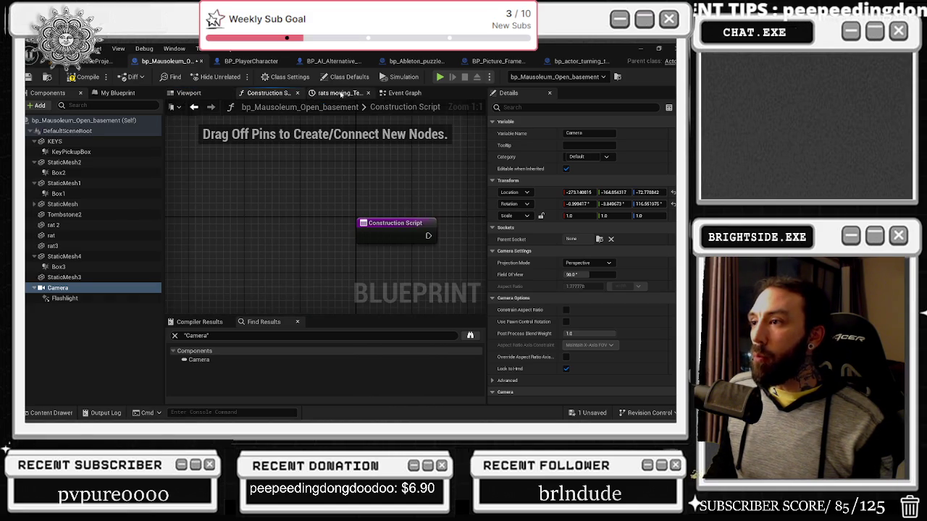
pyautogui.click(329, 92)
pyautogui.click(296, 93)
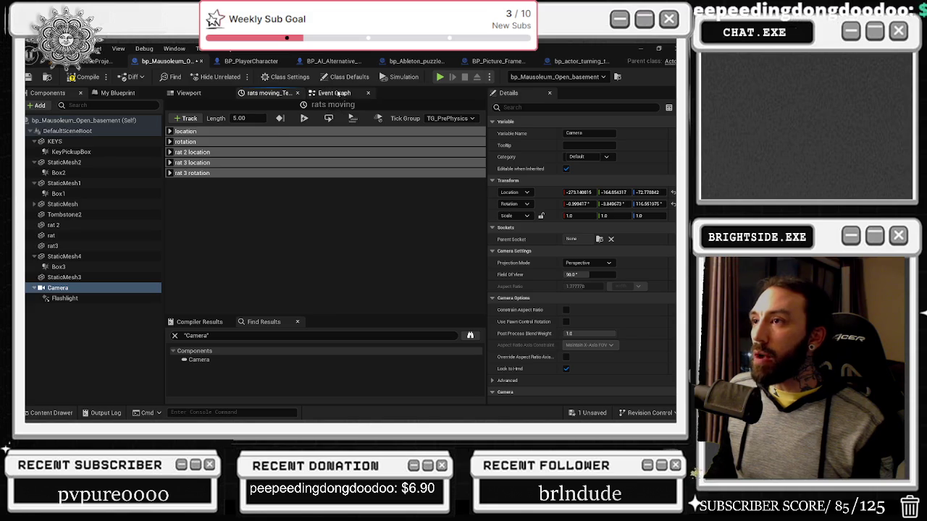
pyautogui.click(333, 93)
pyautogui.scroll(-1, 396, 241)
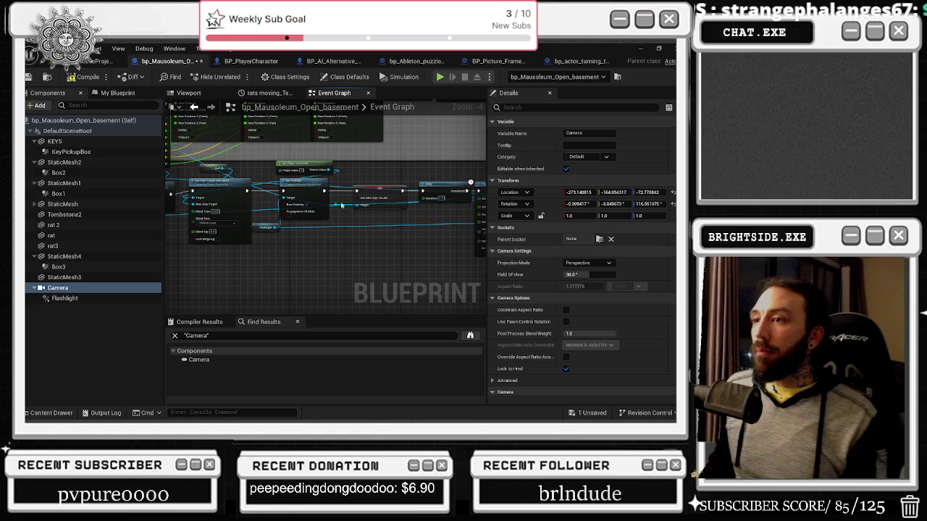
pyautogui.scroll(2, 360, 229)
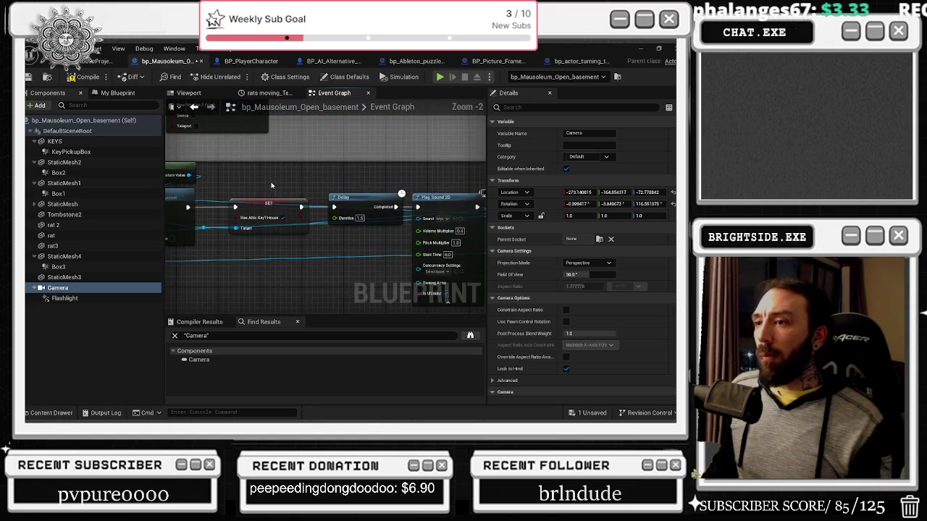
# Reposition the Get Player Character and Get Player Controller nodes further left beside Set View Target.
pyautogui.click(231, 186)
pyautogui.moveTo(391, 186); pyautogui.dragTo(264, 191)
pyautogui.click(282, 211)
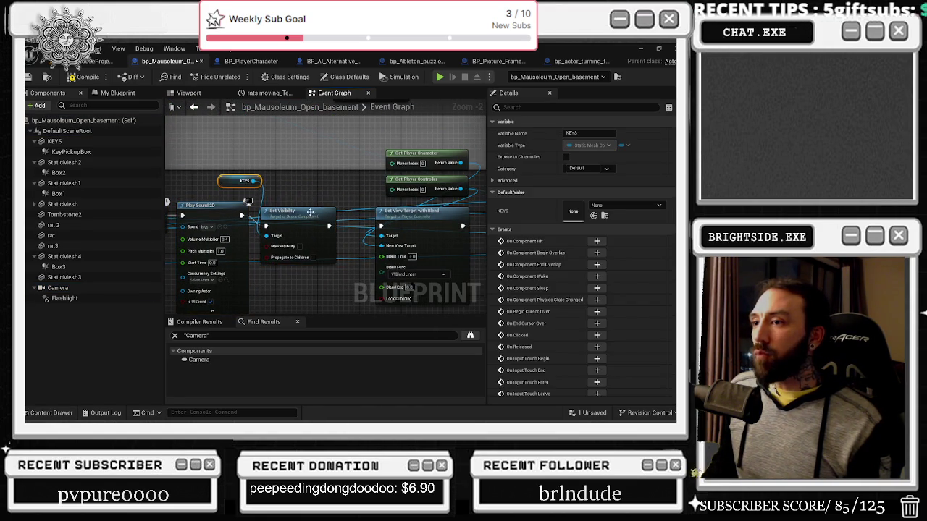
pyautogui.moveTo(328, 191)
pyautogui.mouseDown()
pyautogui.moveTo(209, 197)
pyautogui.moveTo(253, 257)
pyautogui.mouseUp()
pyautogui.moveTo(300, 199); pyautogui.dragTo(390, 262)
pyautogui.moveTo(334, 246)
pyautogui.mouseDown()
pyautogui.moveTo(265, 236)
pyautogui.moveTo(252, 195)
pyautogui.mouseUp()
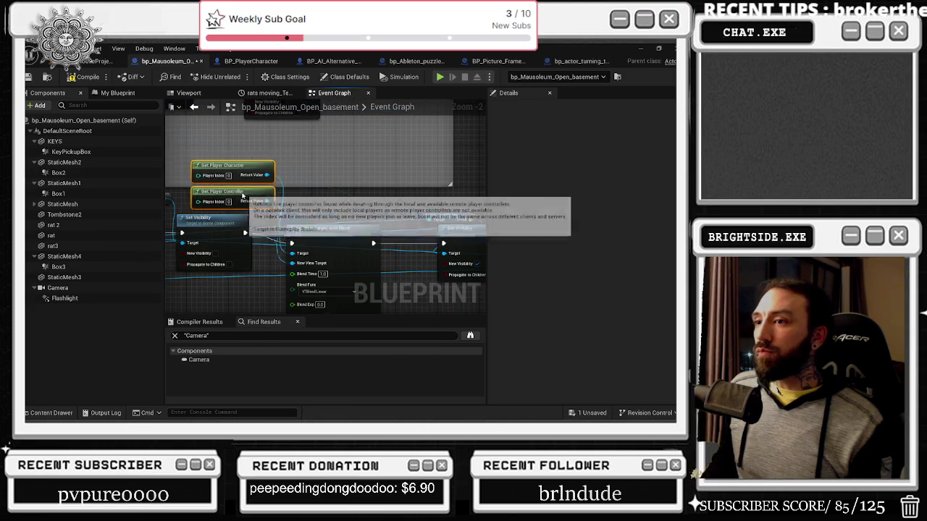
# Zoom to the Set Visibility, Movement and Branch nodes and open the add-node action list.
pyautogui.scroll(-1, 304, 210)
pyautogui.moveTo(405, 207); pyautogui.dragTo(304, 210)
pyautogui.scroll(-3, 321, 223)
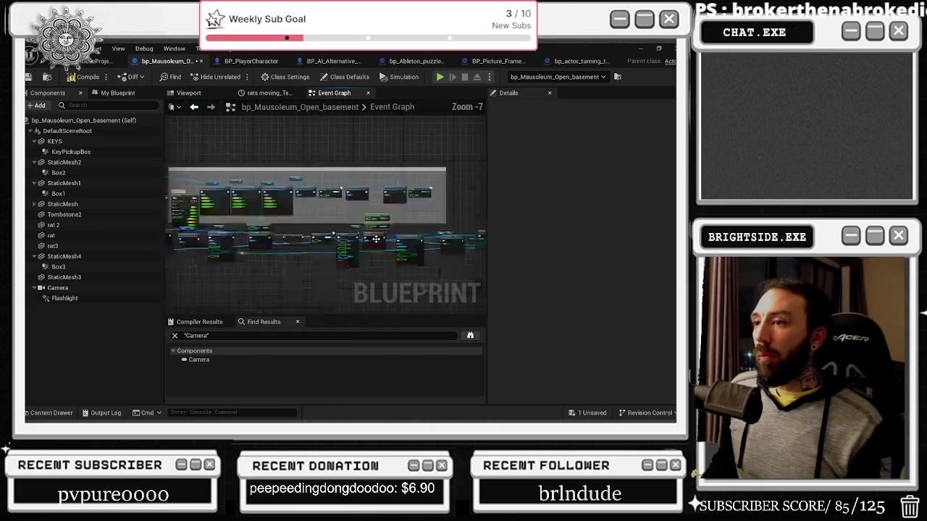
pyautogui.scroll(2, 263, 204)
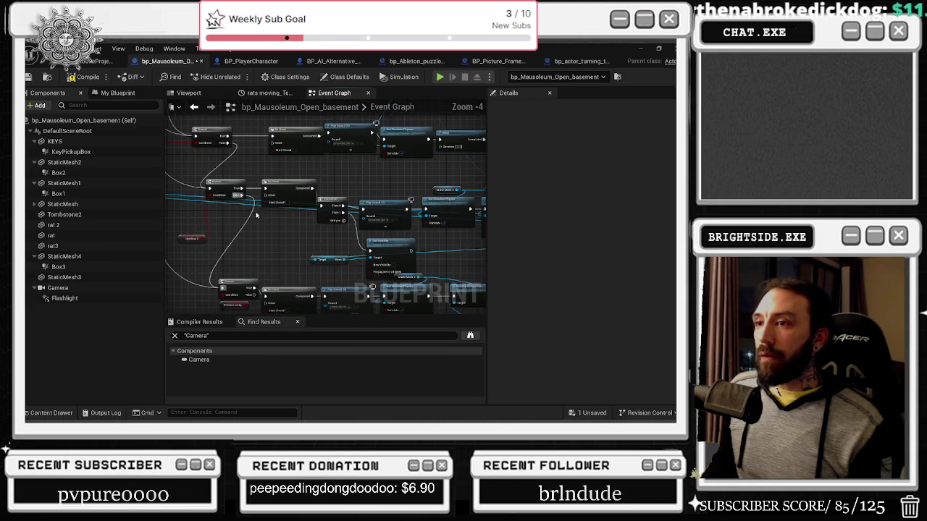
pyautogui.moveTo(328, 234); pyautogui.dragTo(317, 230)
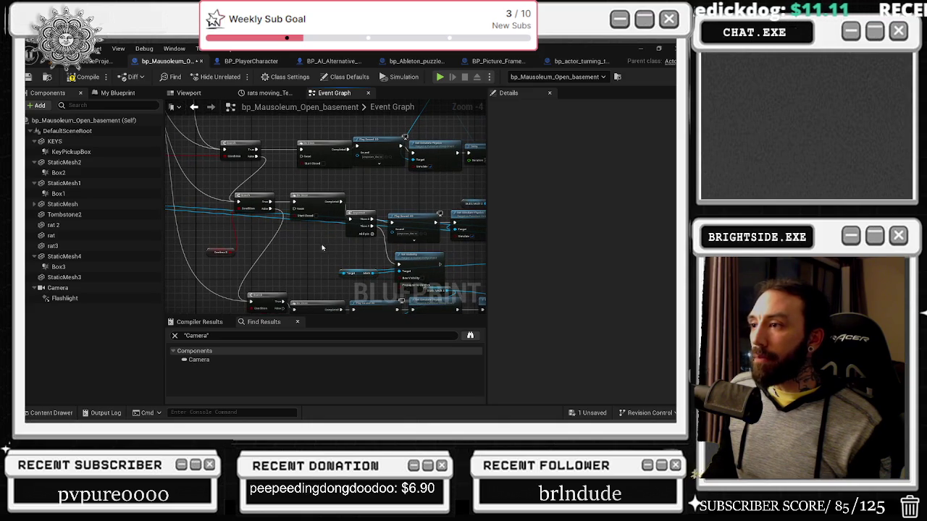
pyautogui.scroll(2, 242, 242)
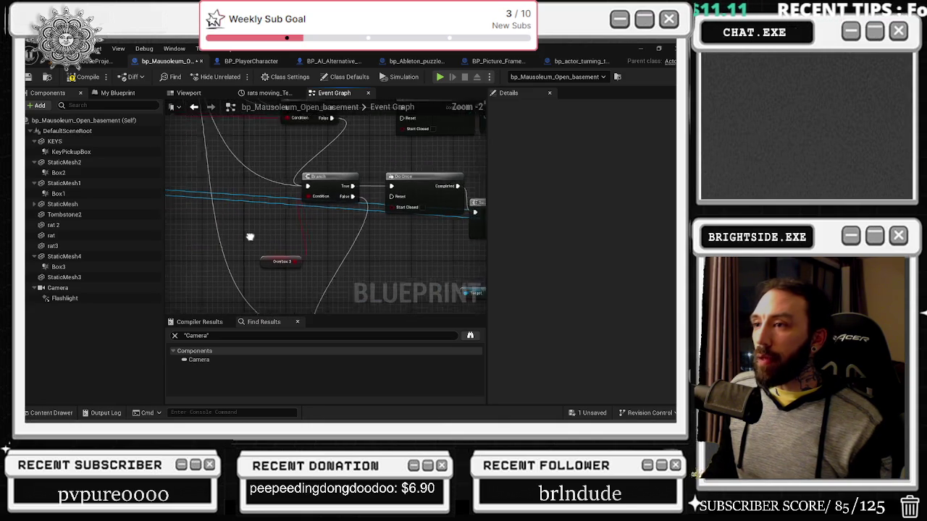
pyautogui.rightClick(281, 248)
# Move the new custom event node up-left and start a wire from its execution output.
pyautogui.write('camera')
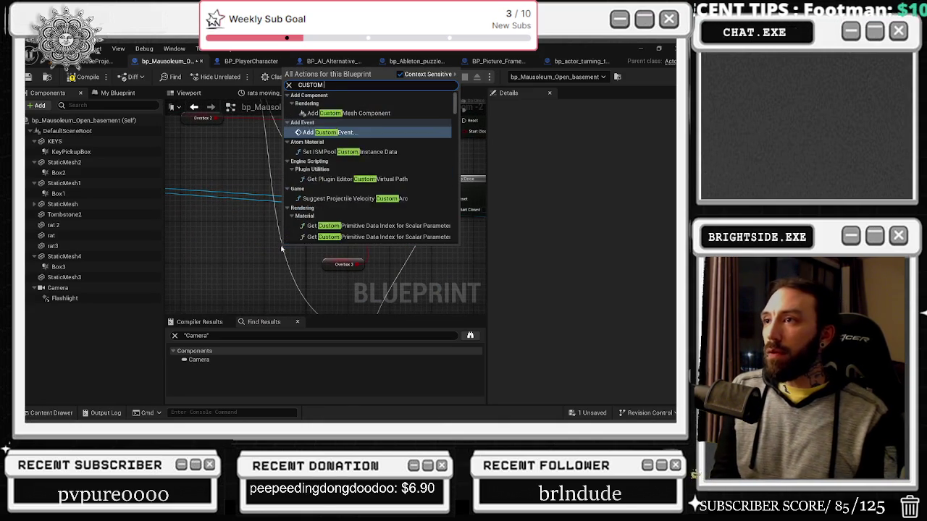
pyautogui.press('Escape')
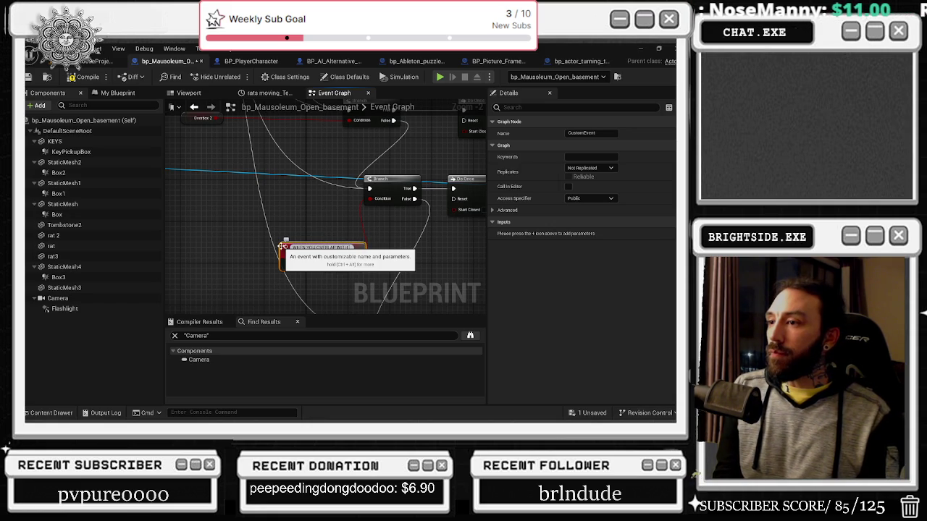
pyautogui.moveTo(282, 246); pyautogui.dragTo(217, 212)
pyautogui.click(305, 242)
pyautogui.scroll(-3, 301, 227)
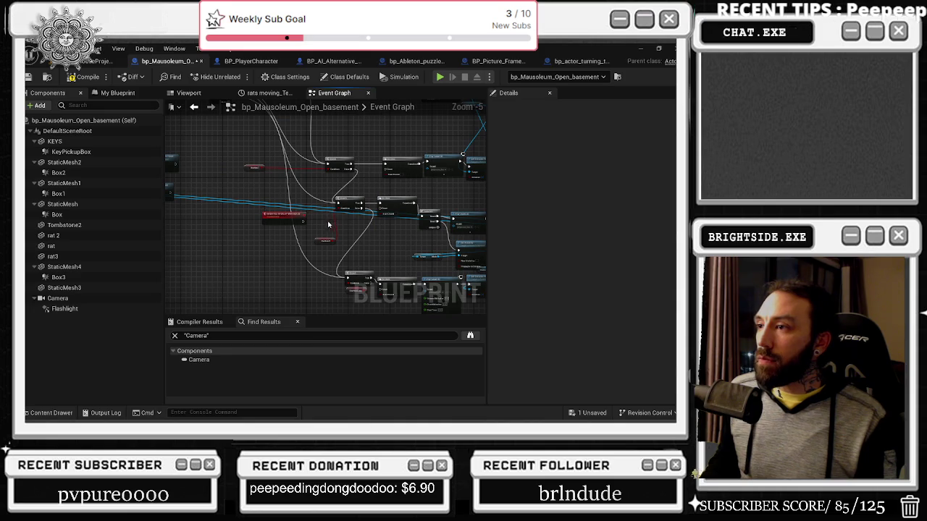
pyautogui.scroll(2, 328, 224)
pyautogui.moveTo(278, 225)
pyautogui.mouseDown()
pyautogui.moveTo(422, 197)
pyautogui.moveTo(177, 112)
pyautogui.moveTo(399, 188)
pyautogui.mouseUp()
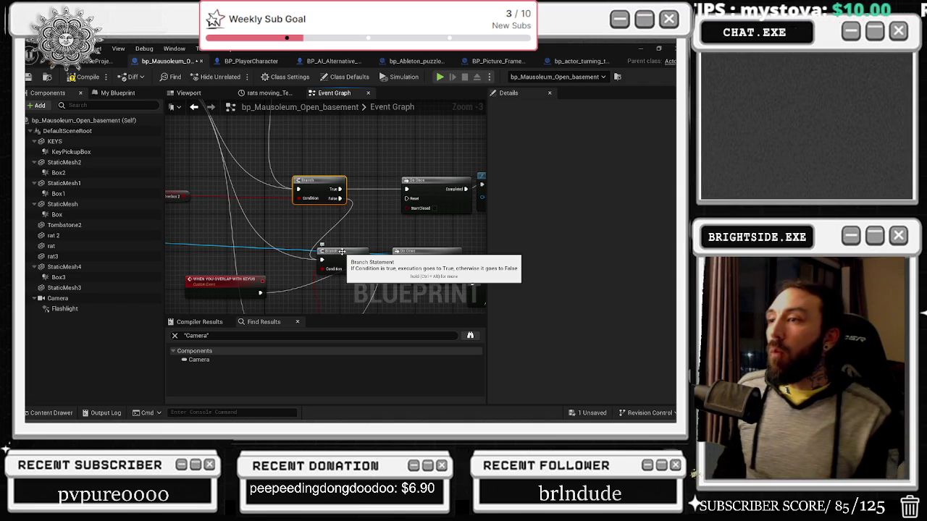
pyautogui.scroll(-1, 267, 179)
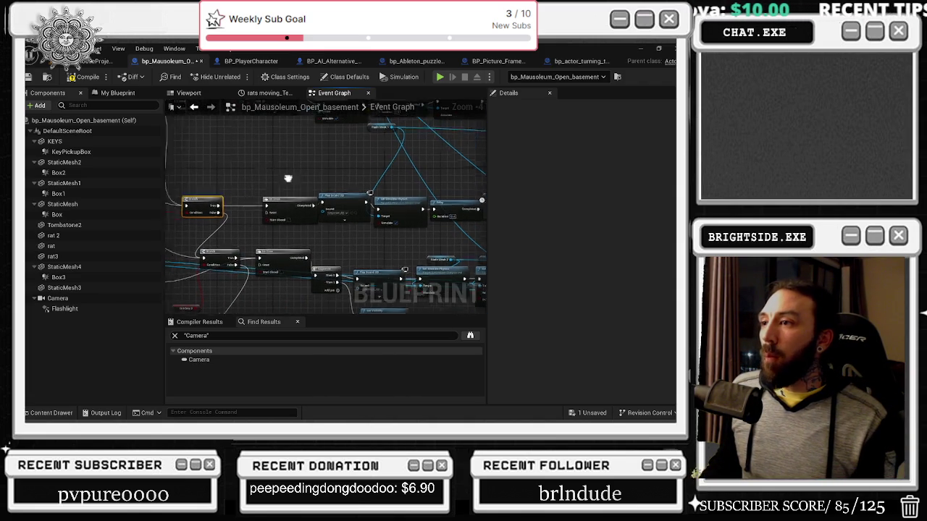
pyautogui.scroll(1, 248, 216)
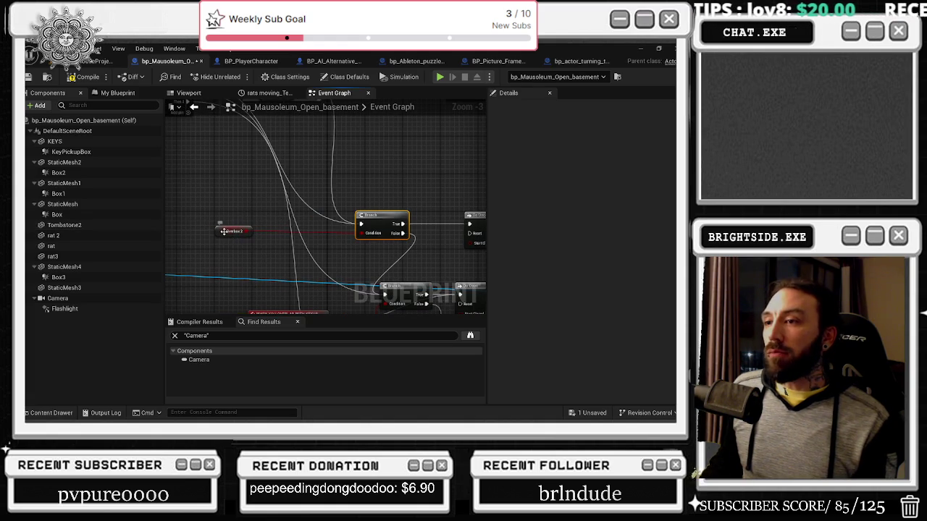
pyautogui.click(224, 231)
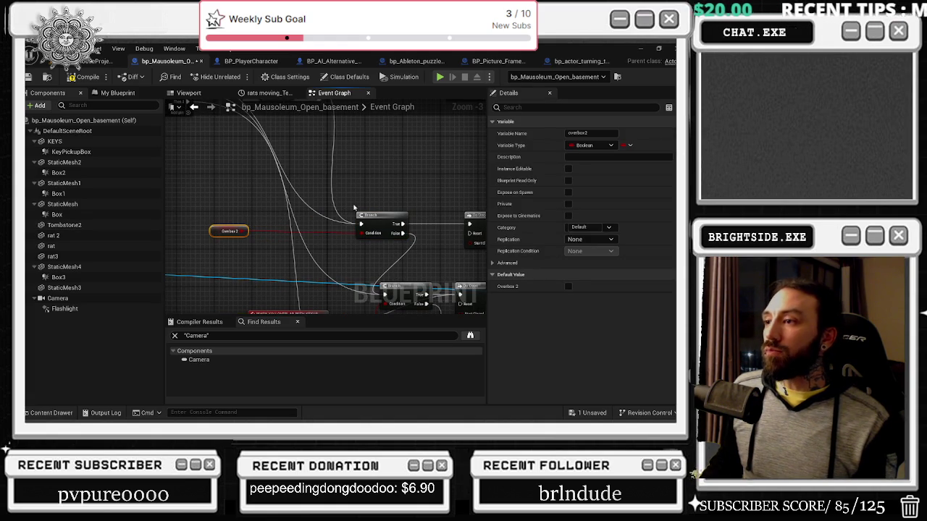
# Move the When You Overlap With Keyus event up-left and route its exec wire through a reroute point.
pyautogui.moveTo(387, 212)
pyautogui.mouseDown()
pyautogui.moveTo(374, 134)
pyautogui.moveTo(361, 121)
pyautogui.mouseUp()
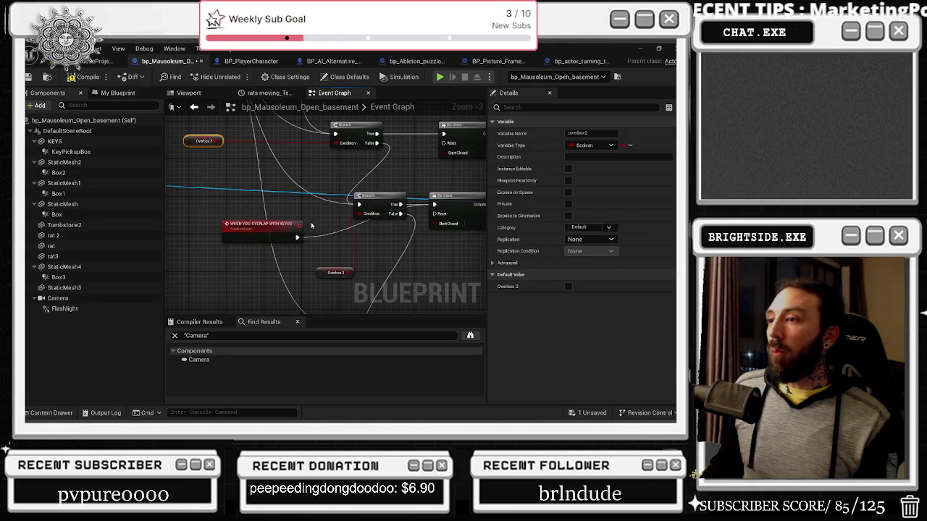
pyautogui.moveTo(273, 225)
pyautogui.mouseDown()
pyautogui.moveTo(224, 196)
pyautogui.moveTo(239, 299)
pyautogui.moveTo(217, 247)
pyautogui.moveTo(249, 240)
pyautogui.moveTo(269, 301)
pyautogui.mouseUp()
pyautogui.click(348, 252)
pyautogui.doubleClick(347, 252)
pyautogui.moveTo(343, 246)
pyautogui.mouseDown()
pyautogui.moveTo(264, 173)
pyautogui.moveTo(262, 145)
pyautogui.mouseUp()
pyautogui.moveTo(272, 190); pyautogui.dragTo(349, 150)
pyautogui.scroll(-1, 340, 239)
pyautogui.moveTo(350, 251)
pyautogui.mouseDown()
pyautogui.moveTo(304, 210)
pyautogui.moveTo(293, 246)
pyautogui.mouseUp()
pyautogui.scroll(2, 340, 231)
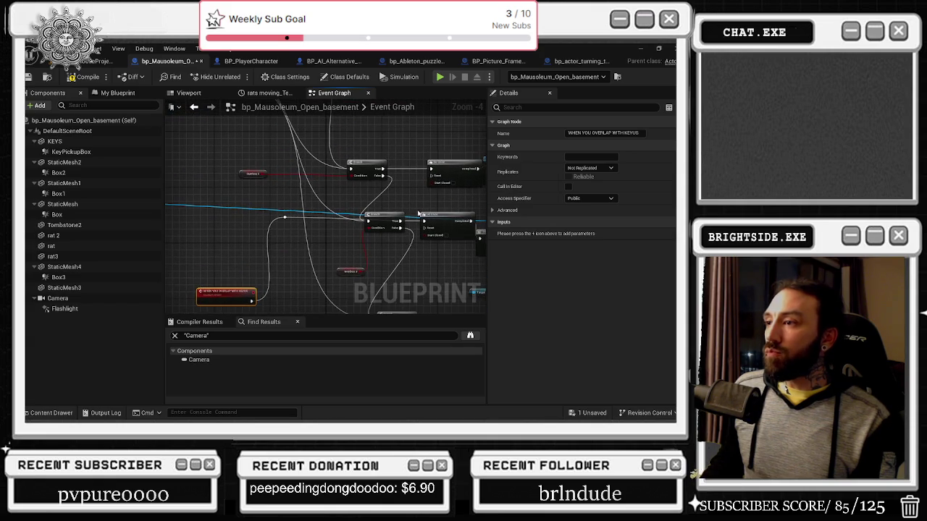
# Pan the graph above the Branch, then switch to the Viewport and orbit the 3D view.
pyautogui.click(384, 221)
pyautogui.moveTo(386, 221)
pyautogui.mouseDown()
pyautogui.moveTo(393, 184)
pyautogui.moveTo(463, 141)
pyautogui.moveTo(373, 149)
pyautogui.mouseUp()
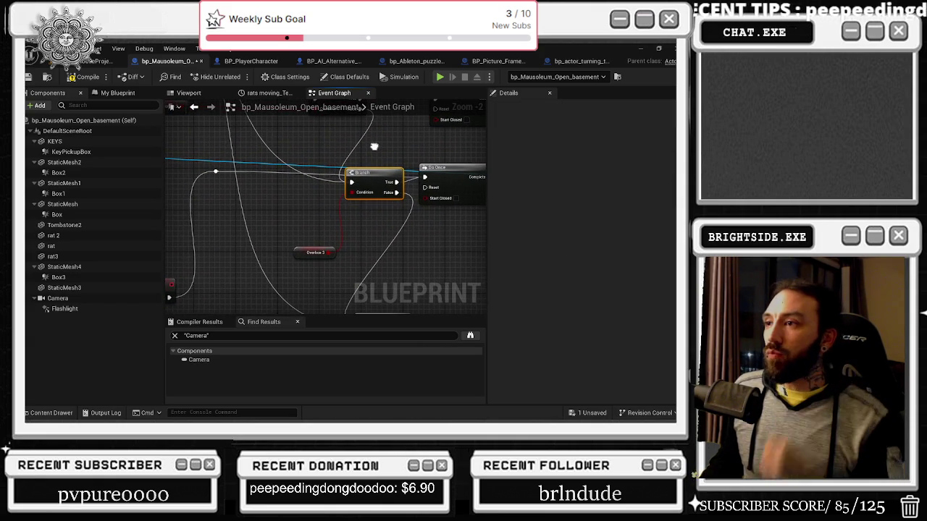
pyautogui.moveTo(300, 207); pyautogui.dragTo(329, 321)
pyautogui.moveTo(359, 249); pyautogui.dragTo(417, 251)
pyautogui.scroll(-1, 417, 251)
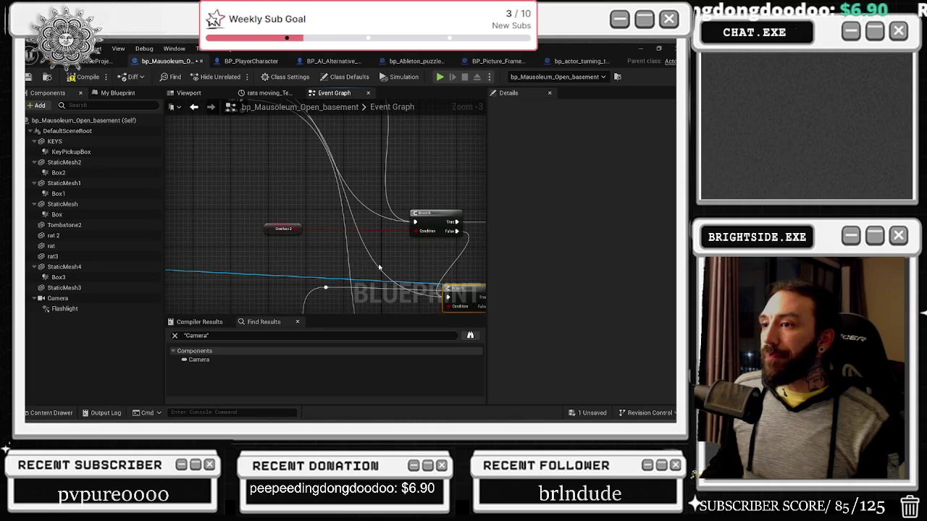
pyautogui.scroll(-1, 290, 291)
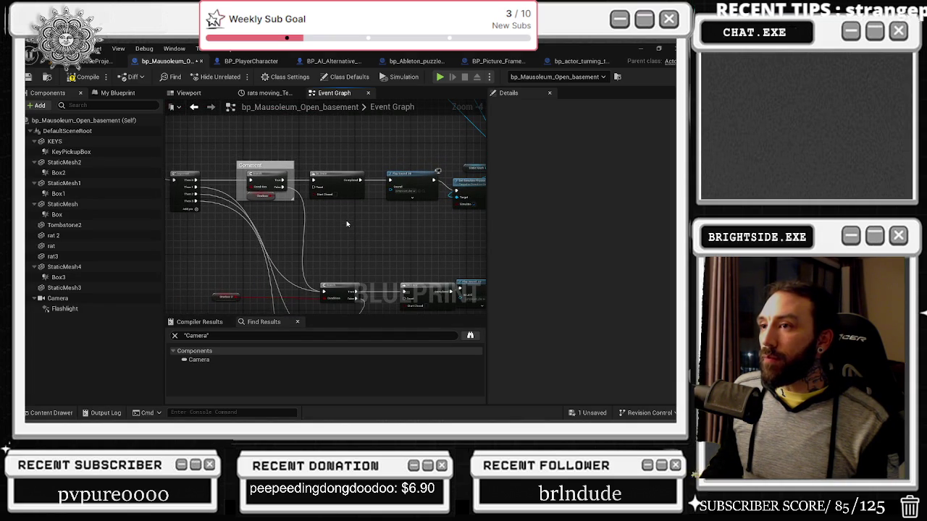
pyautogui.click(188, 93)
pyautogui.moveTo(287, 185)
pyautogui.mouseDown()
pyautogui.moveTo(318, 186)
pyautogui.moveTo(293, 195)
pyautogui.mouseUp()
# Select Box3 in the Viewport and jump to its begin-overlap SET Overbox Long node.
pyautogui.click(310, 186)
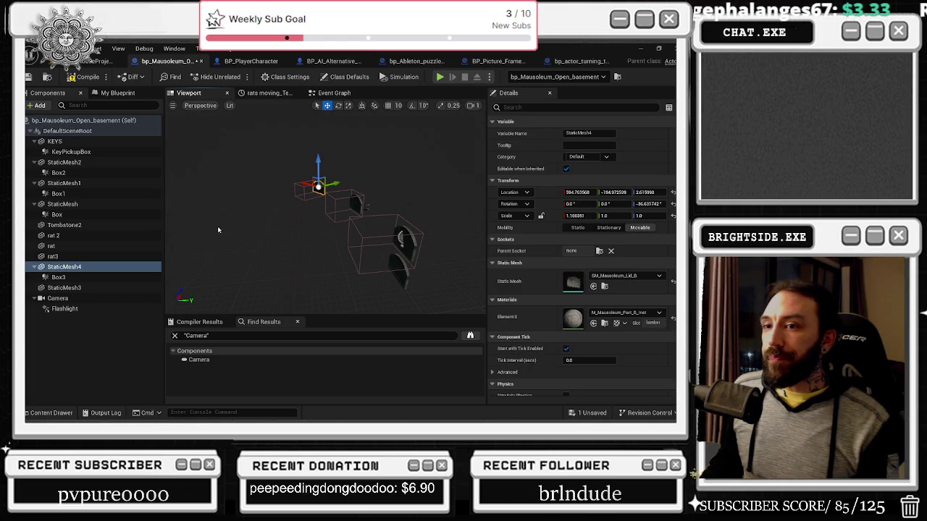
pyautogui.click(305, 187)
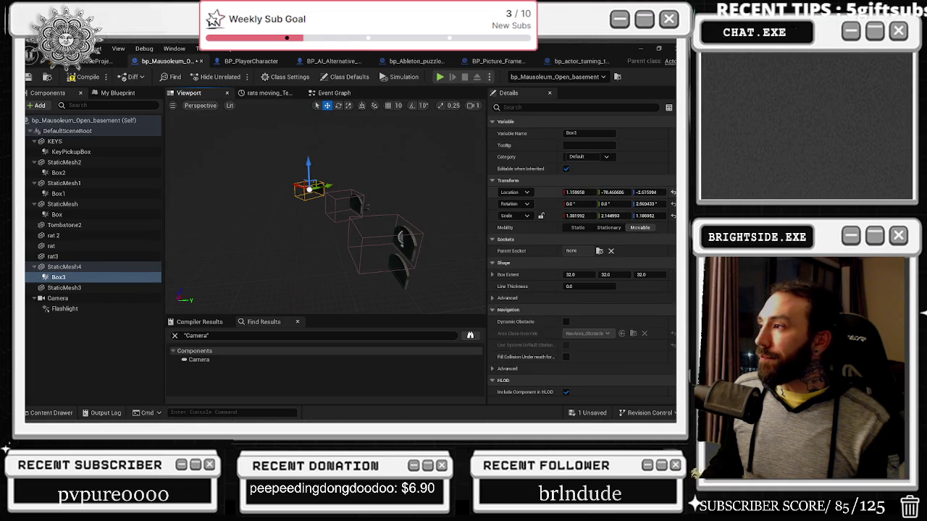
pyautogui.scroll(-15, 557, 210)
pyautogui.scroll(2, 587, 189)
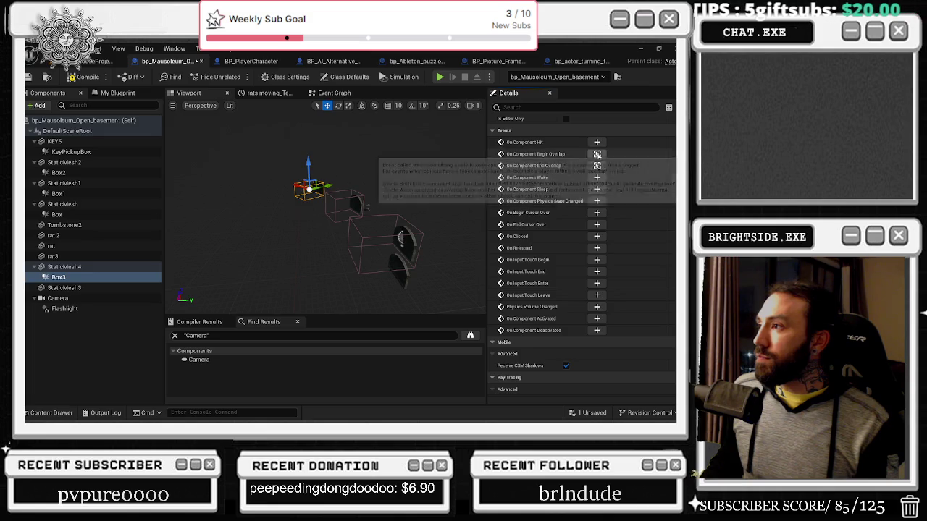
pyautogui.click(596, 154)
pyautogui.scroll(2, 289, 195)
pyautogui.click(316, 211)
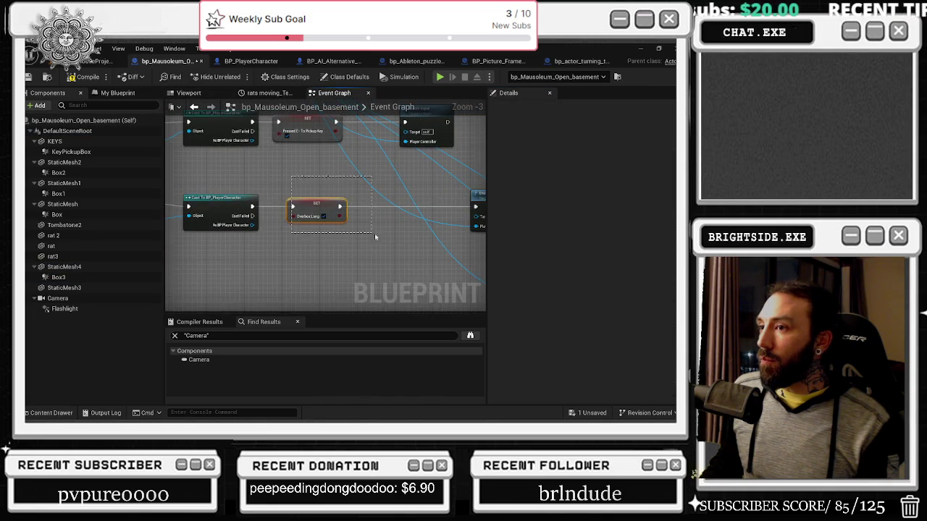
pyautogui.moveTo(362, 246); pyautogui.dragTo(437, 270)
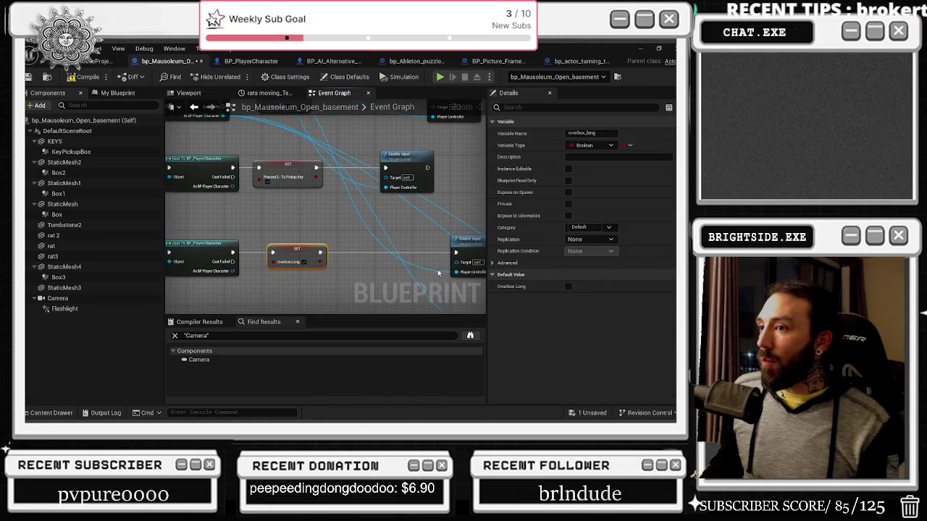
# Navigate back to the event graph and drag the Overbox Long getter left of its Branch.
pyautogui.click(194, 107)
pyautogui.click(194, 107)
pyautogui.click(194, 107)
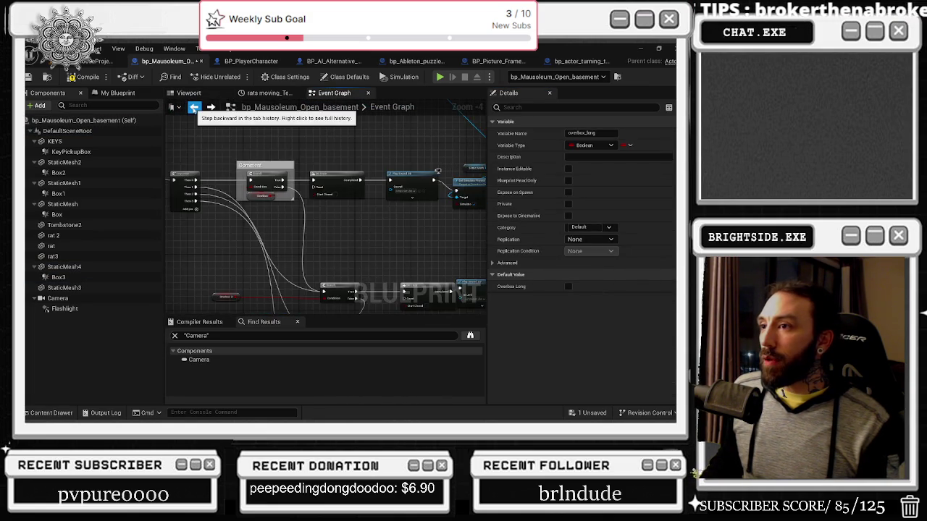
pyautogui.click(194, 107)
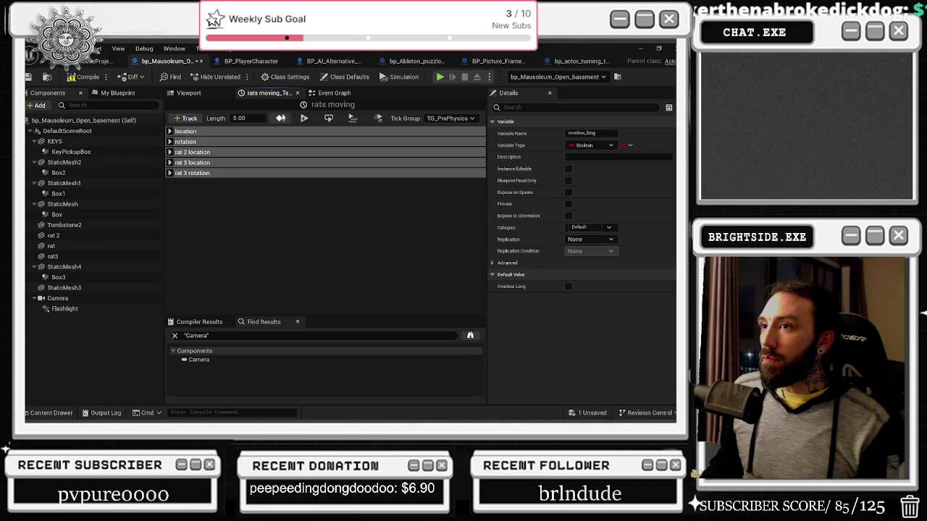
pyautogui.click(334, 92)
pyautogui.moveTo(246, 215)
pyautogui.mouseDown()
pyautogui.moveTo(381, 108)
pyautogui.moveTo(259, 108)
pyautogui.moveTo(203, 66)
pyautogui.mouseUp()
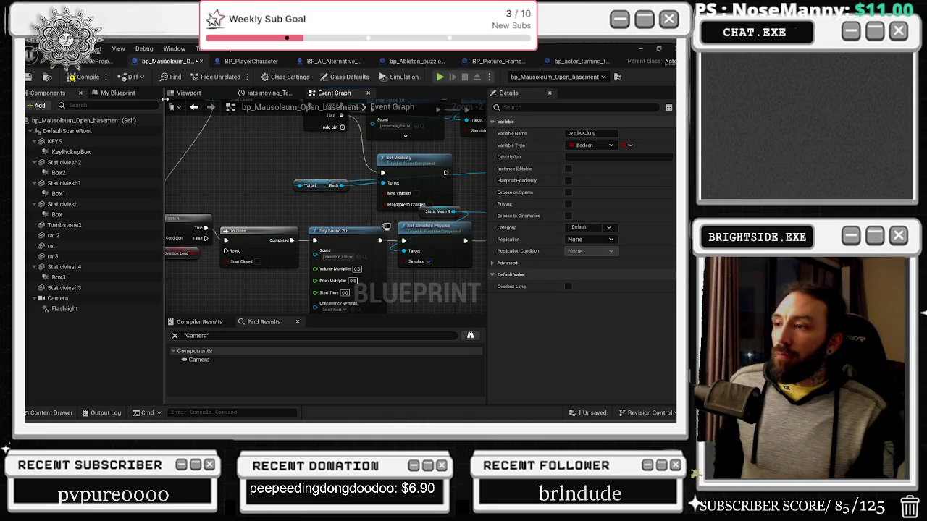
pyautogui.scroll(-6, 278, 193)
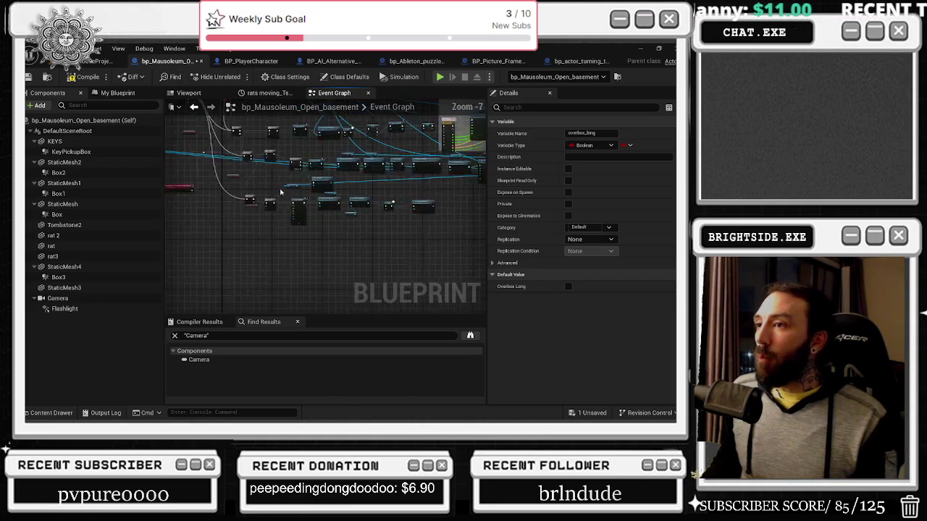
pyautogui.scroll(-3, 278, 193)
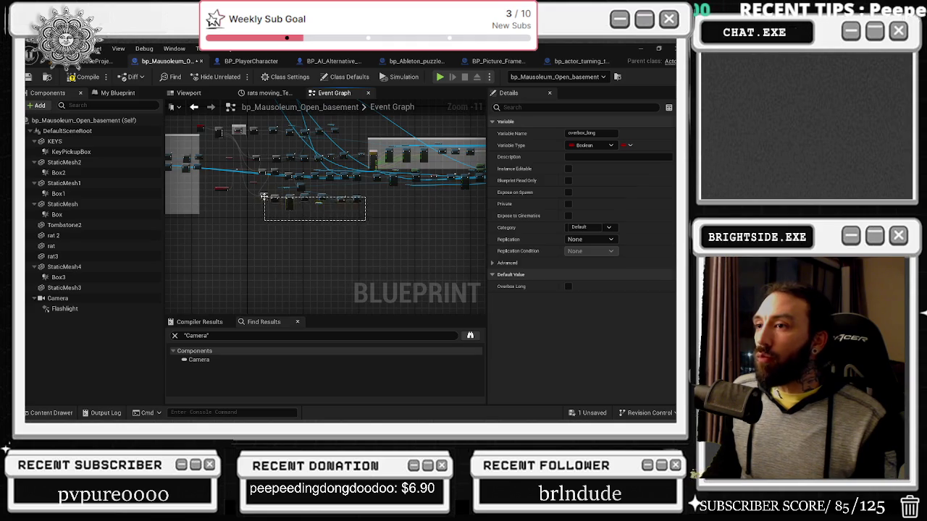
pyautogui.click(286, 227)
pyautogui.scroll(9, 286, 227)
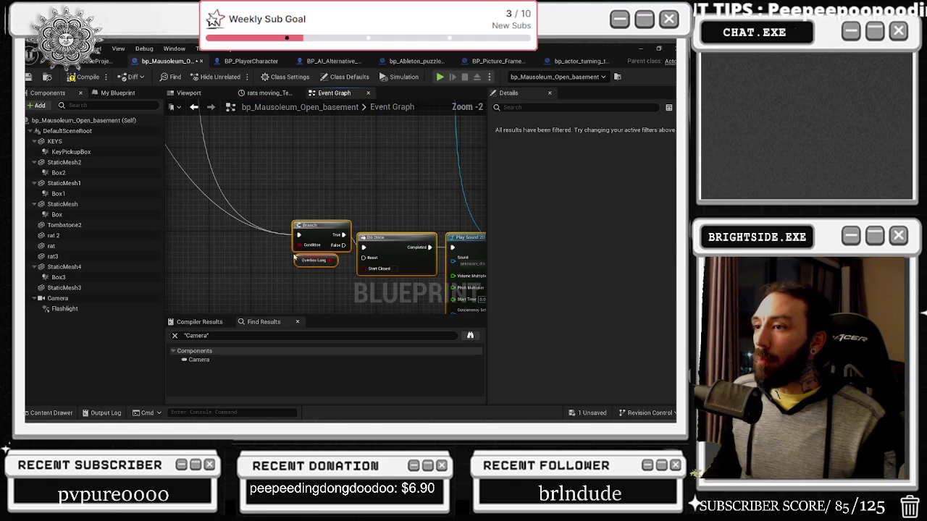
pyautogui.moveTo(321, 260); pyautogui.dragTo(223, 260)
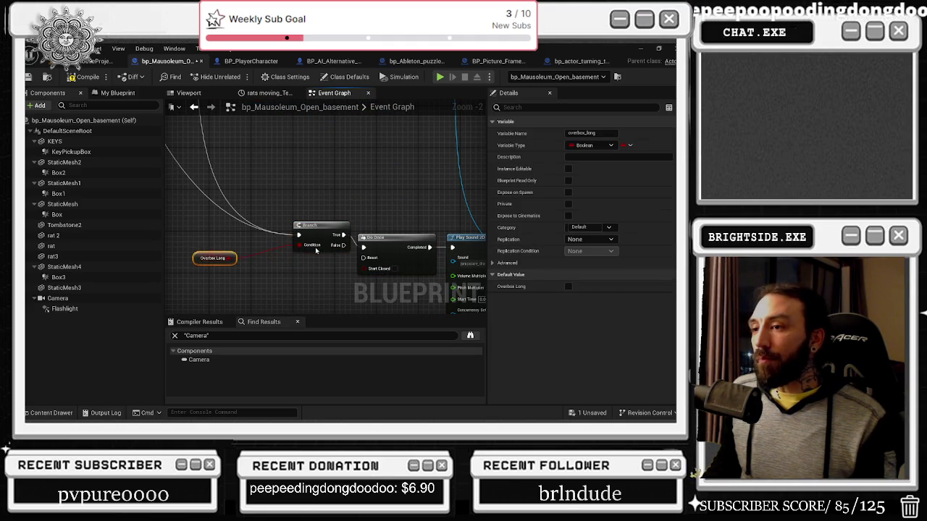
# Recheck Box3 in the Viewport, then nudge the Overbox Long getter slightly further left.
pyautogui.click(187, 94)
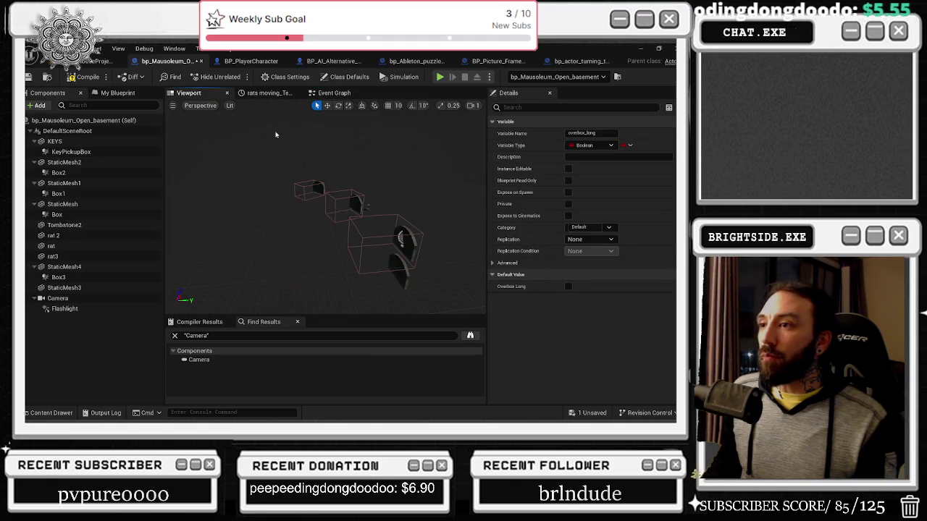
pyautogui.click(309, 189)
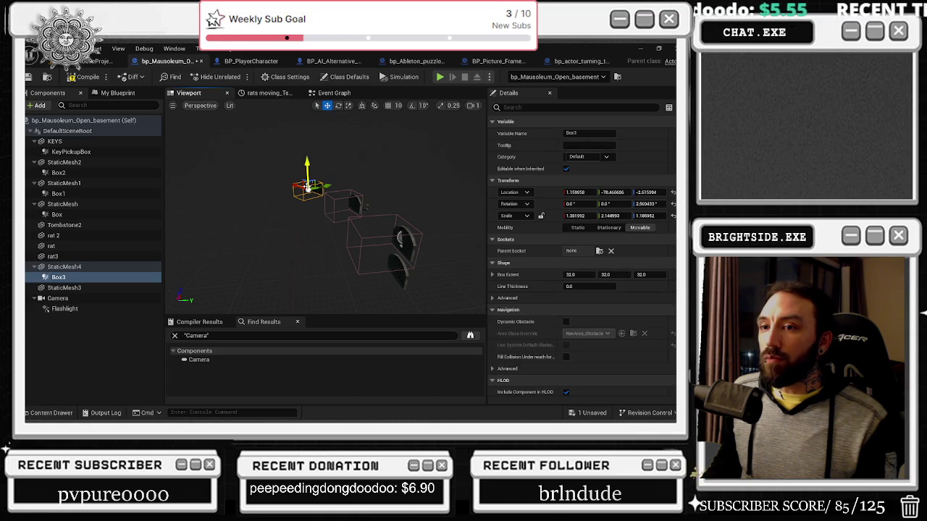
pyautogui.click(333, 92)
pyautogui.click(249, 214)
pyautogui.moveTo(249, 214); pyautogui.dragTo(245, 213)
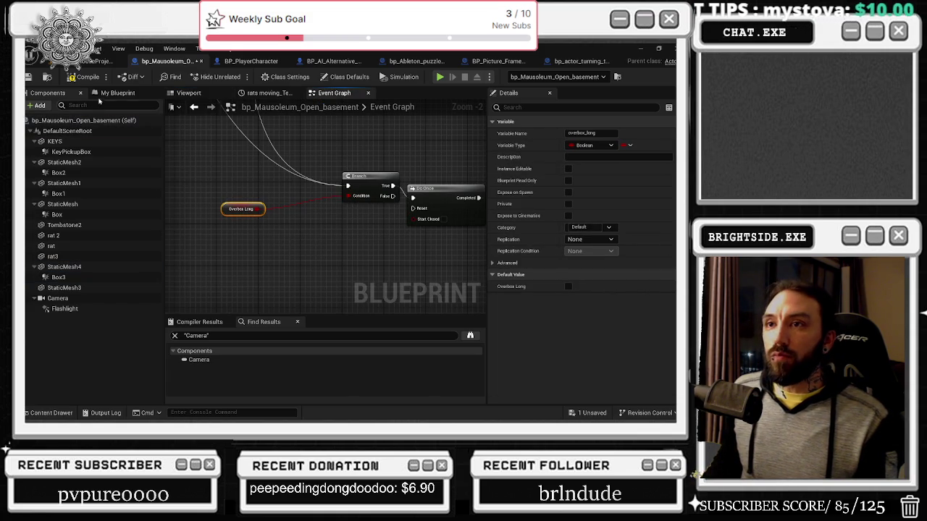
pyautogui.click(112, 94)
pyautogui.rightClick(353, 198)
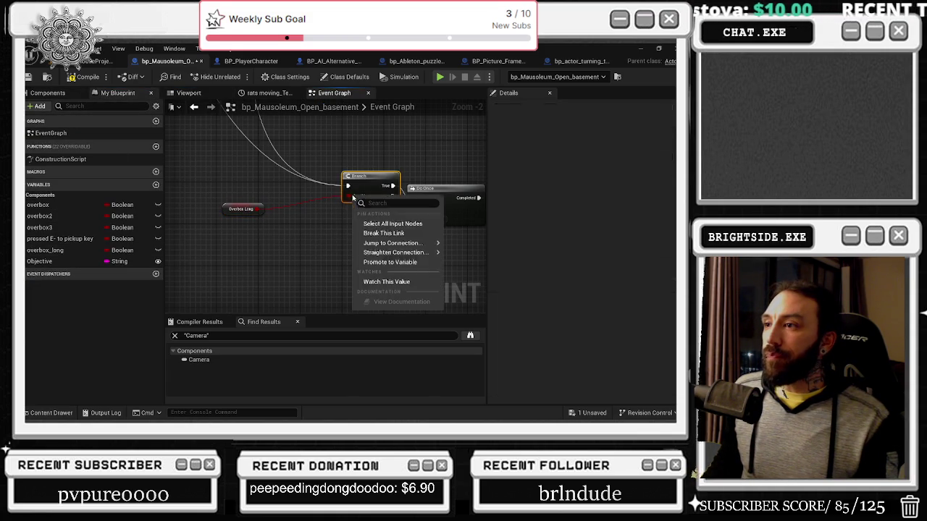
pyautogui.click(396, 257)
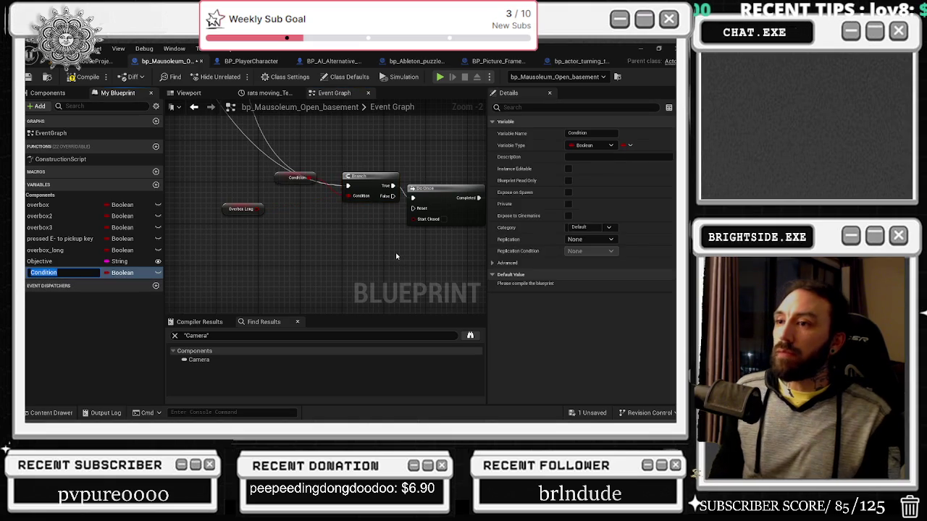
pyautogui.write('IS THE KEY OVERLAP')
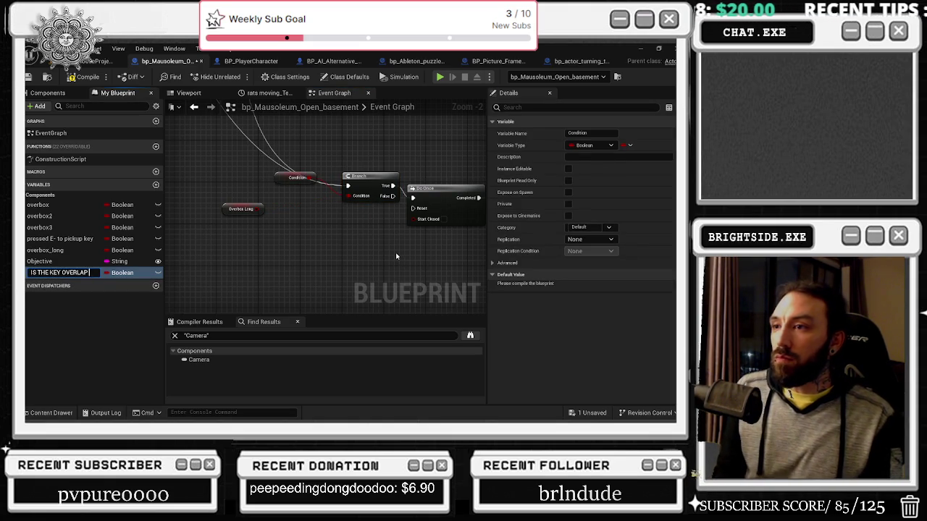
pyautogui.press('Return')
pyautogui.moveTo(302, 187); pyautogui.dragTo(285, 244)
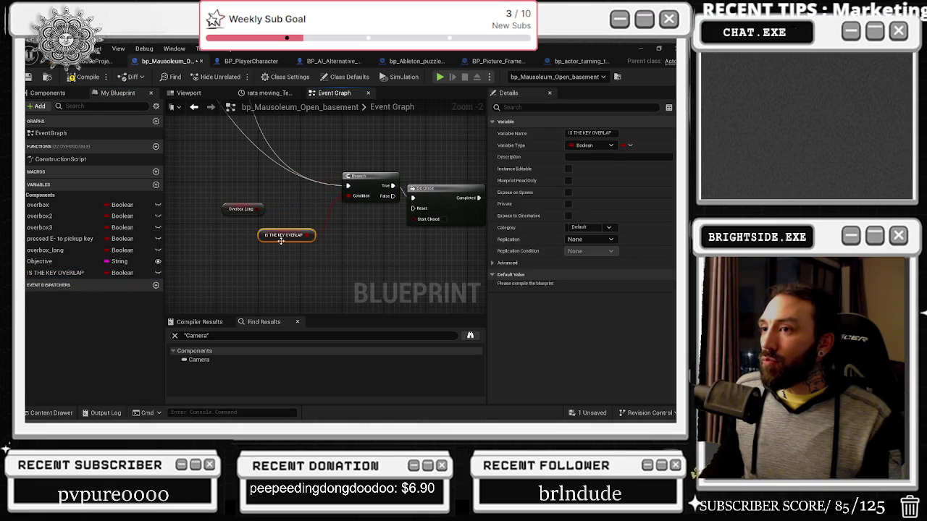
pyautogui.moveTo(260, 209); pyautogui.dragTo(278, 203)
pyautogui.write('AND BOO')
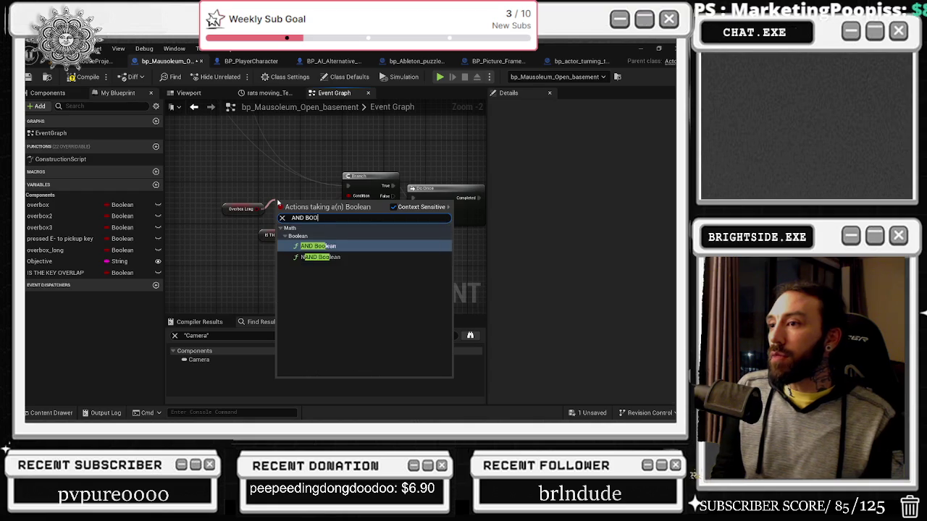
pyautogui.press('Return')
pyautogui.moveTo(307, 234)
pyautogui.mouseDown()
pyautogui.moveTo(269, 210)
pyautogui.moveTo(348, 199)
pyautogui.moveTo(315, 204)
pyautogui.mouseUp()
pyautogui.press('Escape')
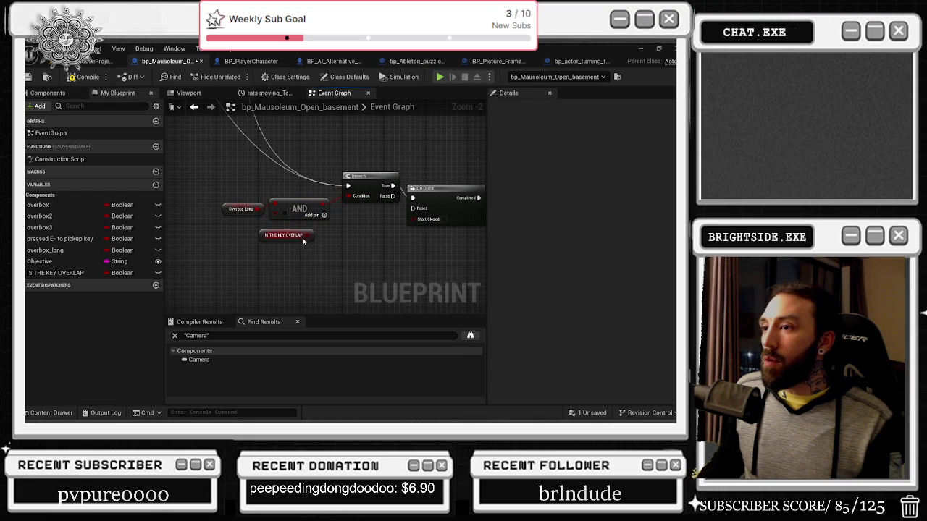
pyautogui.moveTo(290, 235); pyautogui.dragTo(226, 230)
pyautogui.click(299, 208)
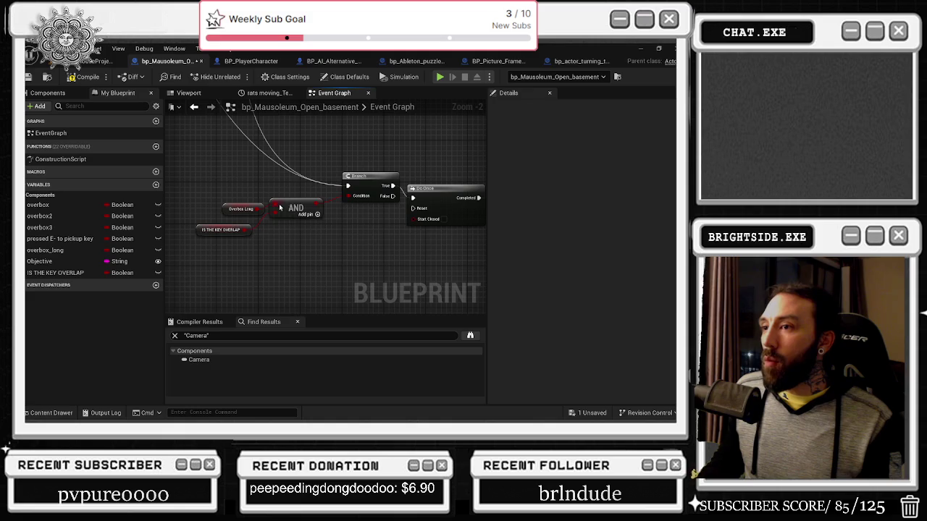
pyautogui.moveTo(299, 210); pyautogui.dragTo(300, 225)
pyautogui.moveTo(302, 260); pyautogui.dragTo(204, 256)
pyautogui.scroll(-1, 204, 255)
pyautogui.scroll(-2, 250, 207)
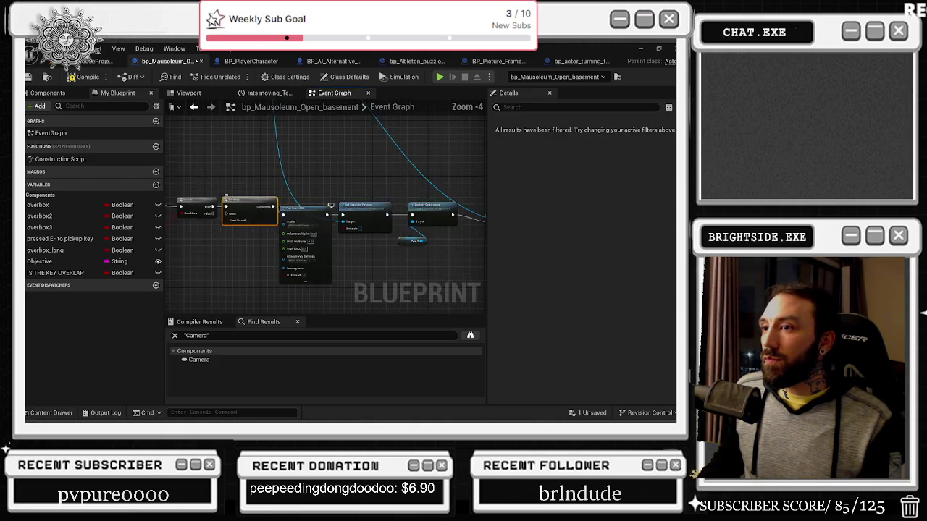
pyautogui.moveTo(248, 156); pyautogui.dragTo(471, 223)
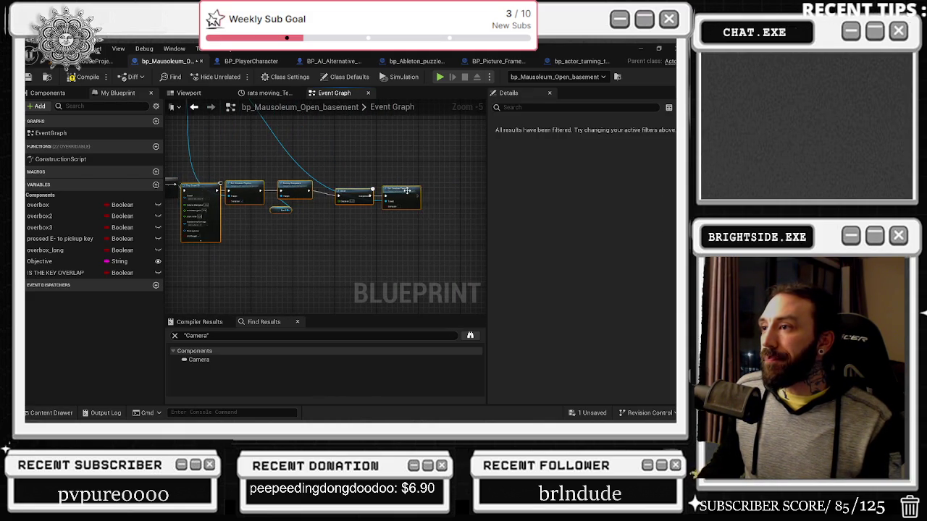
pyautogui.scroll(3, 471, 217)
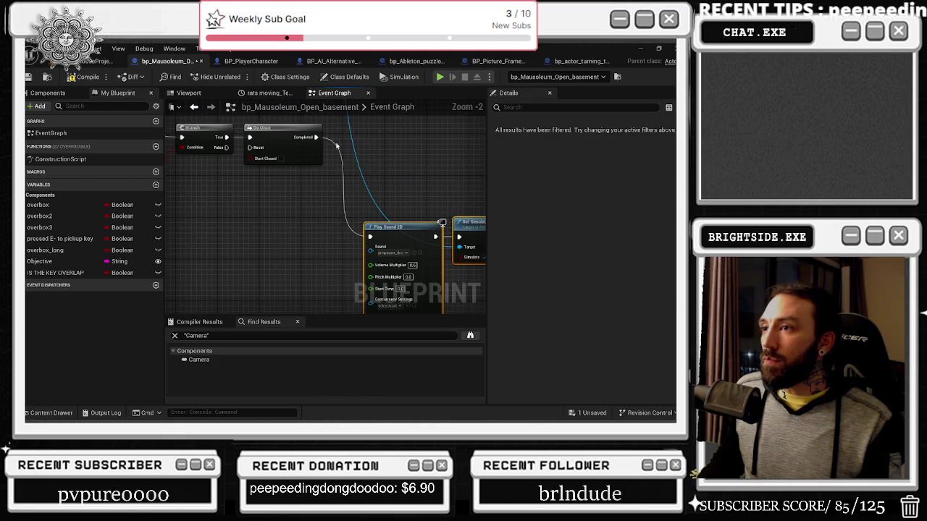
# Add a Custom Event node named OVERBOX LONG.
pyautogui.rightClick(255, 290)
pyautogui.write('c')
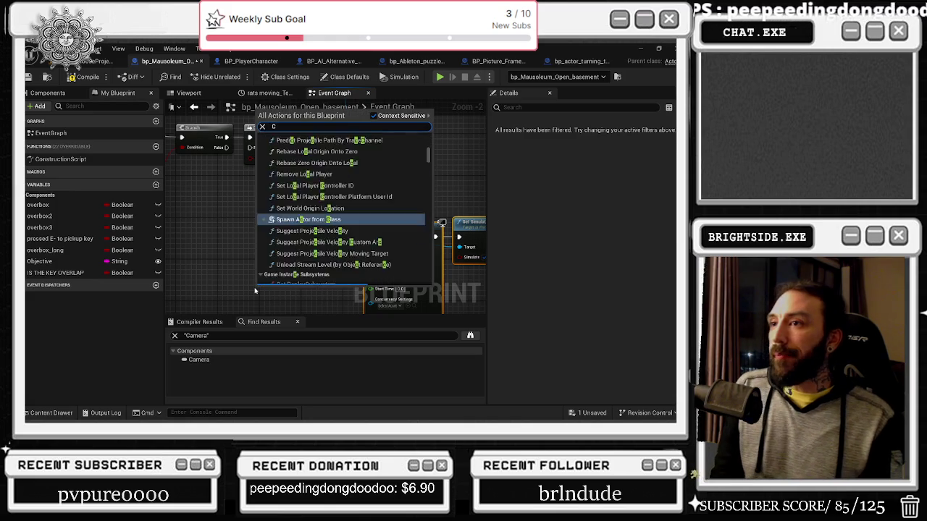
pyautogui.write('ustom')
pyautogui.press('Return')
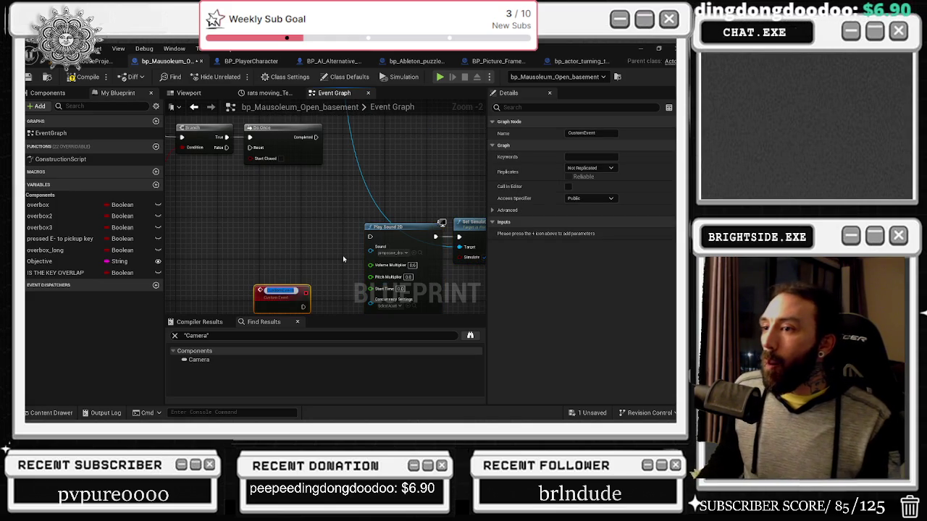
pyautogui.write('Fi')
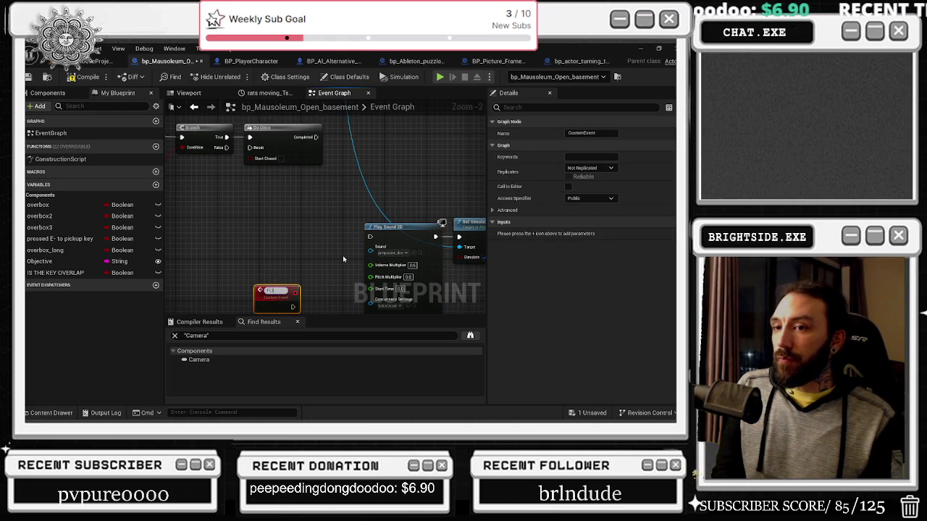
pyautogui.write('re')
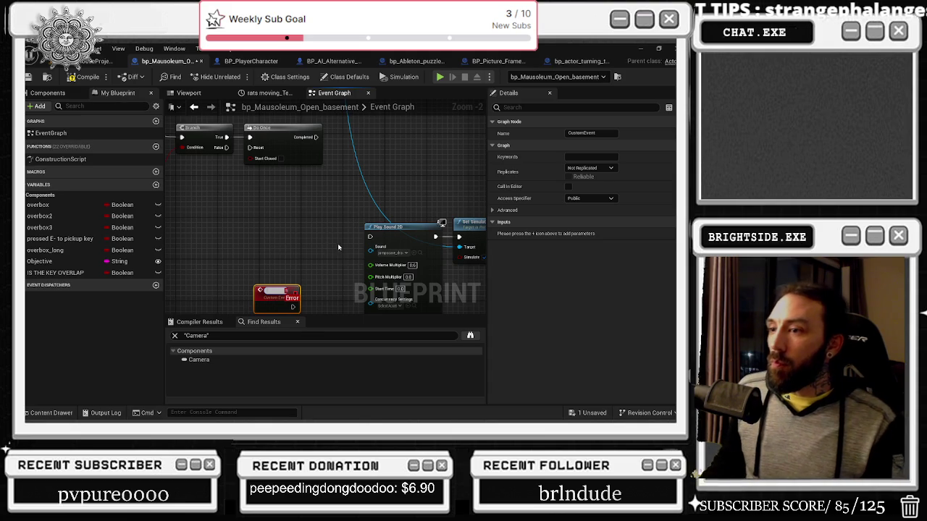
pyautogui.moveTo(340, 244)
pyautogui.mouseDown()
pyautogui.moveTo(461, 261)
pyautogui.moveTo(370, 232)
pyautogui.mouseUp()
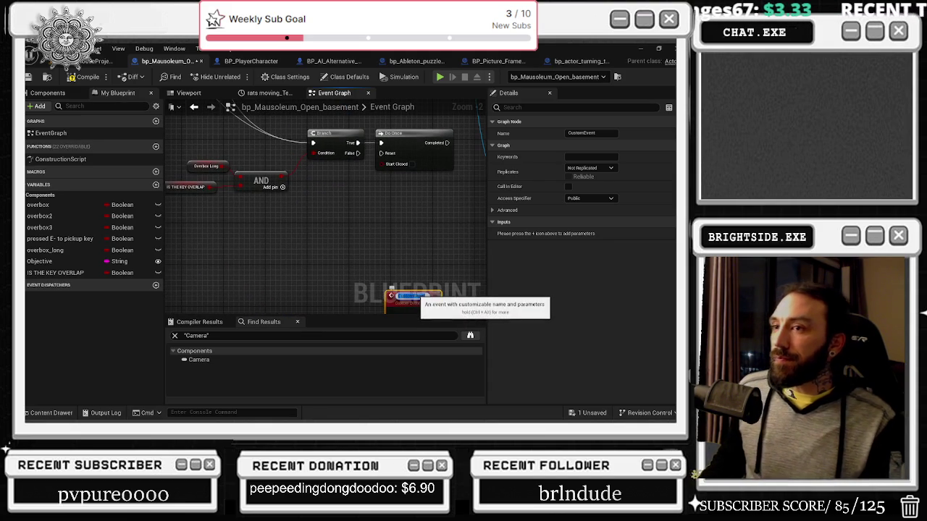
pyautogui.write('Cam')
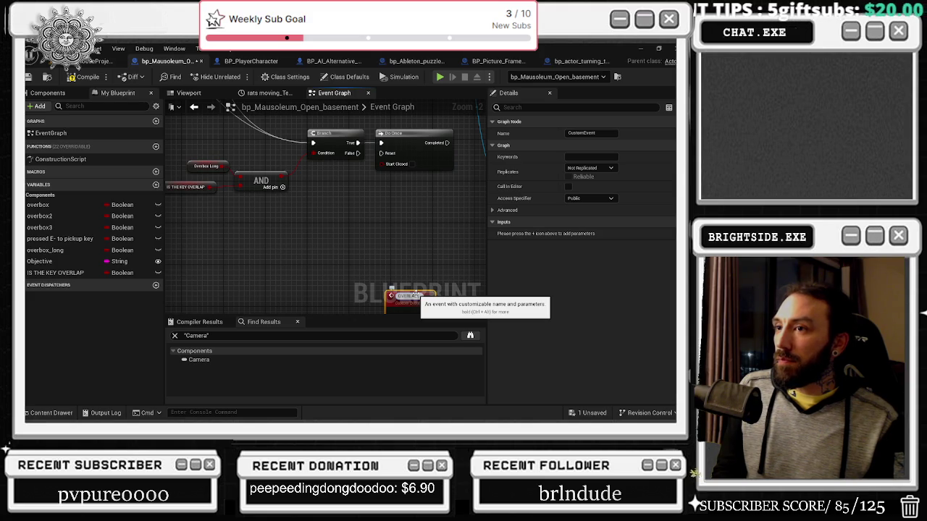
pyautogui.write('ov')
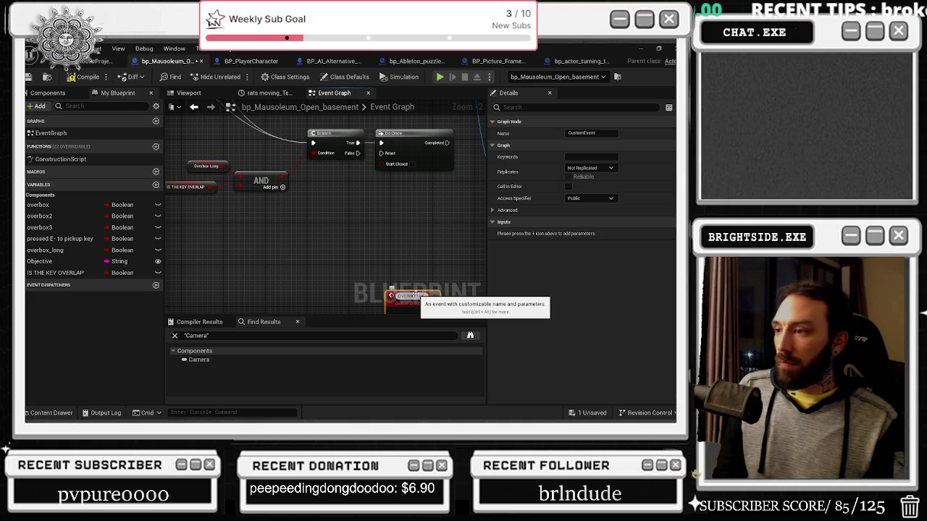
pyautogui.press('Return')
# Wire OVERBOX LONG into Play Sound 2D and move Do Once farther right.
pyautogui.scroll(2, 369, 239)
pyautogui.moveTo(328, 274); pyautogui.dragTo(421, 182)
pyautogui.scroll(-2, 369, 235)
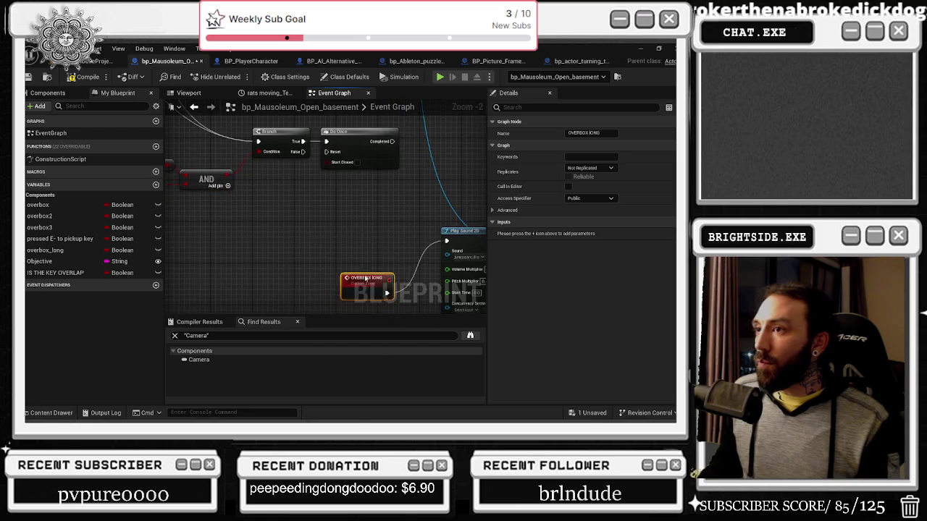
pyautogui.moveTo(357, 205)
pyautogui.mouseDown()
pyautogui.moveTo(413, 261)
pyautogui.moveTo(332, 238)
pyautogui.moveTo(366, 259)
pyautogui.mouseUp()
pyautogui.moveTo(364, 197)
pyautogui.mouseDown()
pyautogui.moveTo(530, 192)
pyautogui.moveTo(334, 173)
pyautogui.mouseUp()
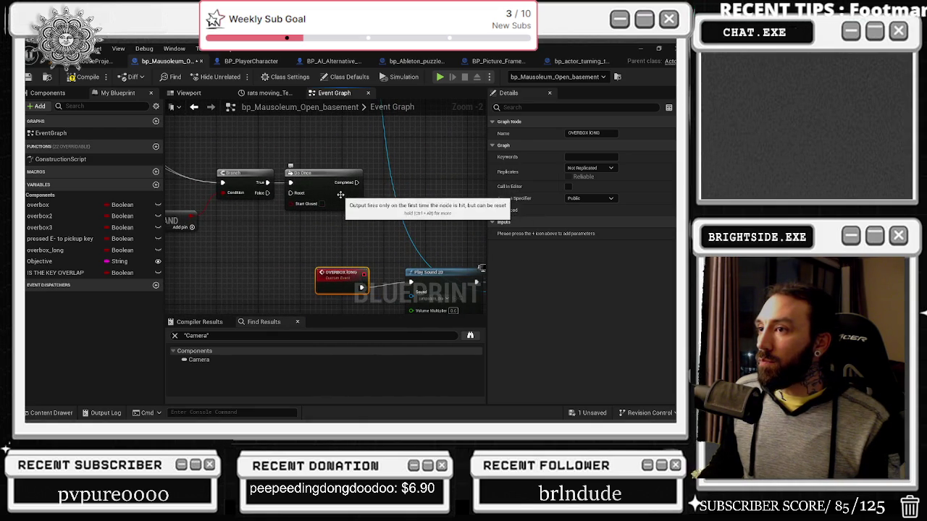
pyautogui.click(334, 172)
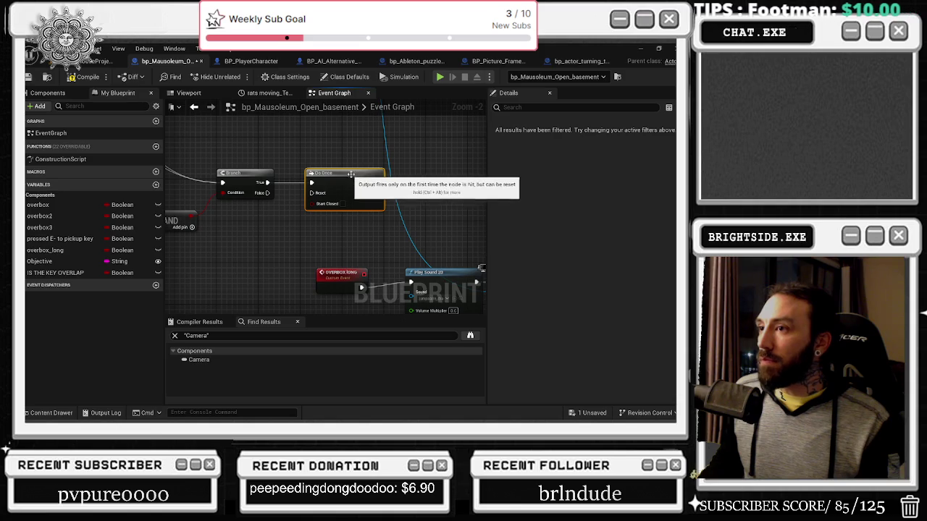
pyautogui.moveTo(334, 172)
pyautogui.mouseDown()
pyautogui.moveTo(484, 175)
pyautogui.moveTo(401, 178)
pyautogui.mouseUp()
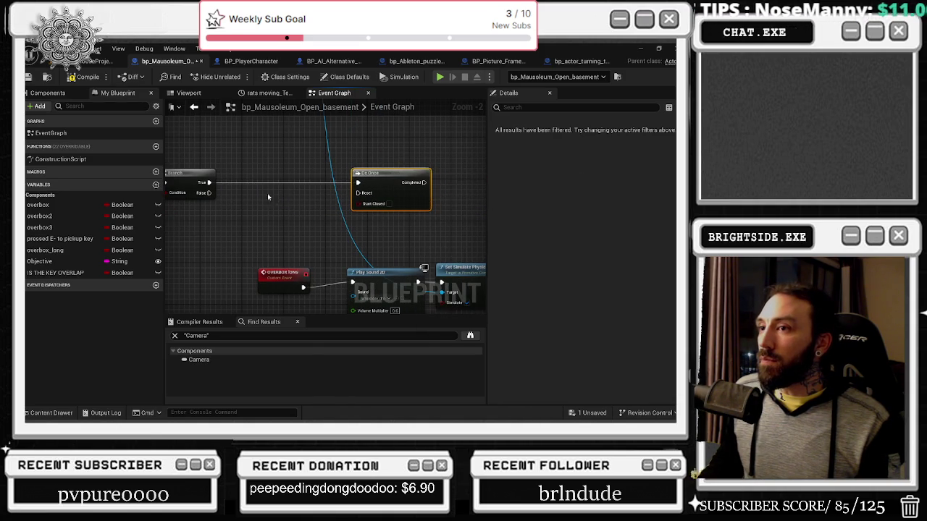
# Add a second Branch off the first Branch and shift the OVERBOX LONG sound row down.
pyautogui.click(236, 200)
pyautogui.moveTo(287, 169); pyautogui.dragTo(484, 162)
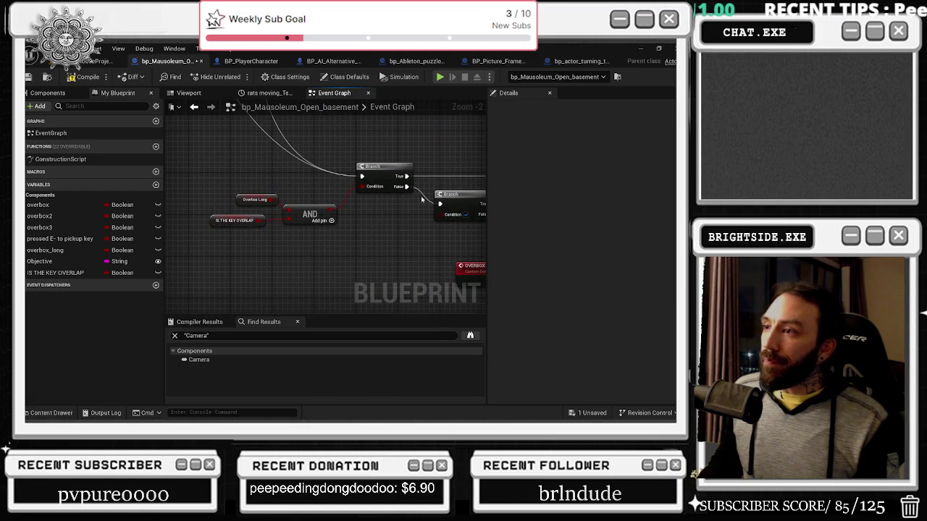
pyautogui.moveTo(403, 211)
pyautogui.mouseDown()
pyautogui.moveTo(307, 215)
pyautogui.moveTo(180, 204)
pyautogui.mouseUp()
pyautogui.click(220, 169)
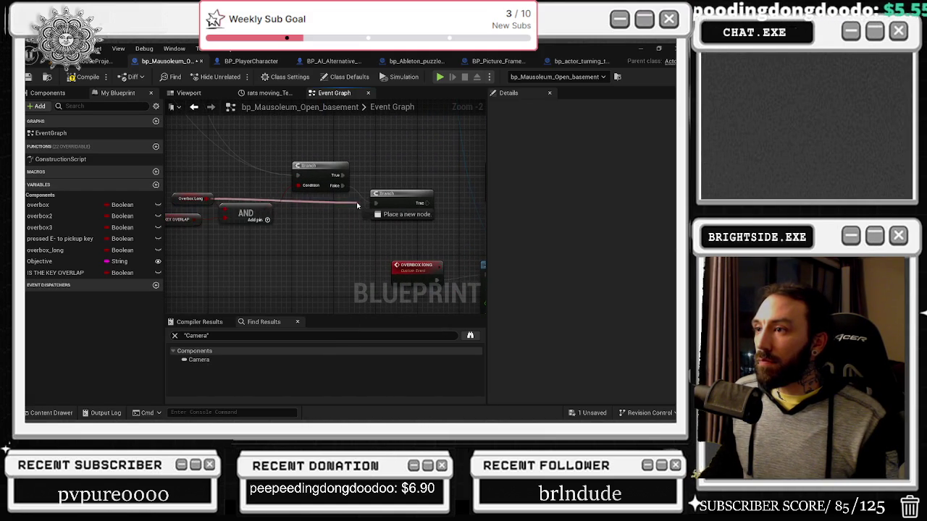
pyautogui.moveTo(401, 174); pyautogui.dragTo(424, 189)
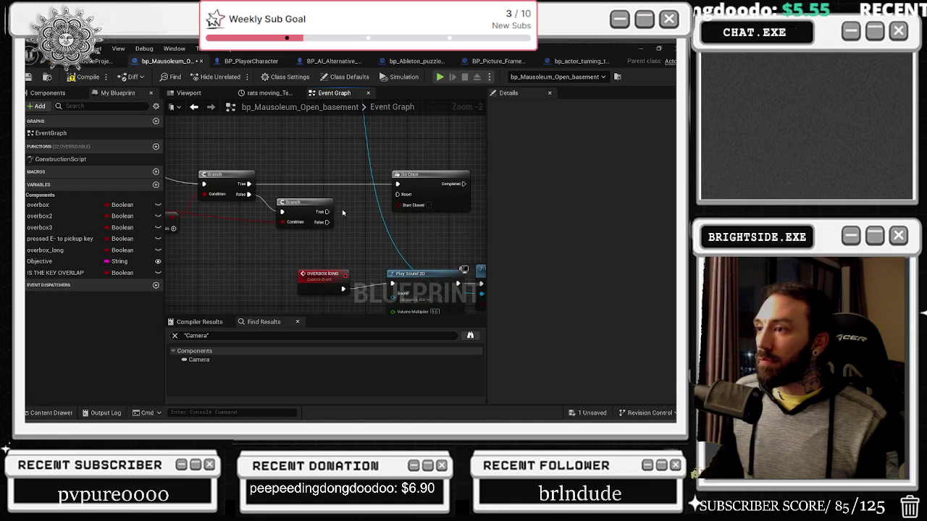
pyautogui.click(314, 209)
pyautogui.scroll(-2, 253, 201)
pyautogui.click(225, 229)
pyautogui.scroll(-5, 226, 226)
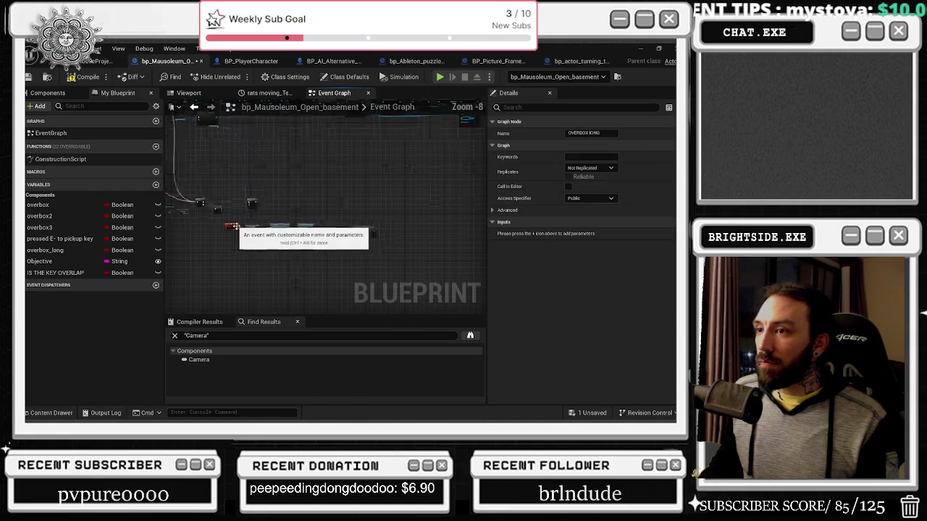
pyautogui.moveTo(224, 227)
pyautogui.mouseDown()
pyautogui.moveTo(352, 254)
pyautogui.moveTo(302, 270)
pyautogui.moveTo(338, 249)
pyautogui.mouseUp()
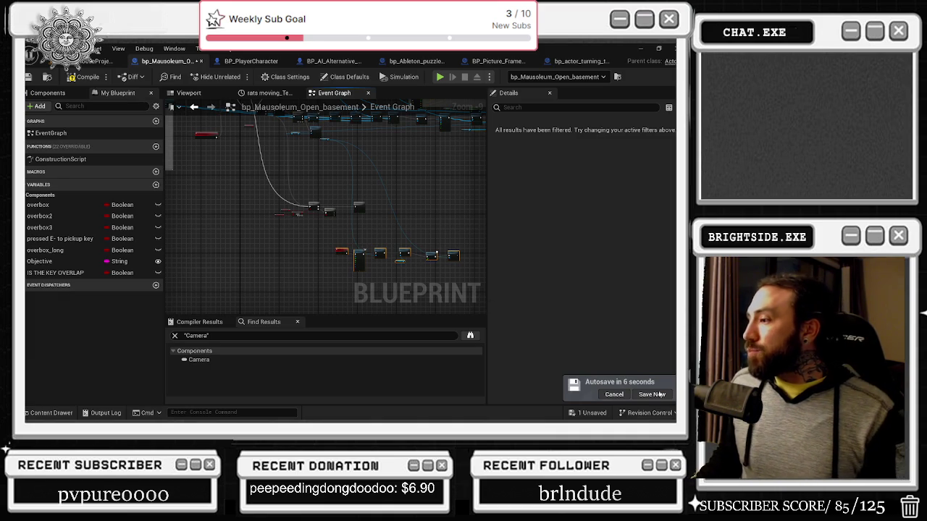
# Postpone the autosave and move the YouTube browser window down-left onto the screen.
pyautogui.click(613, 393)
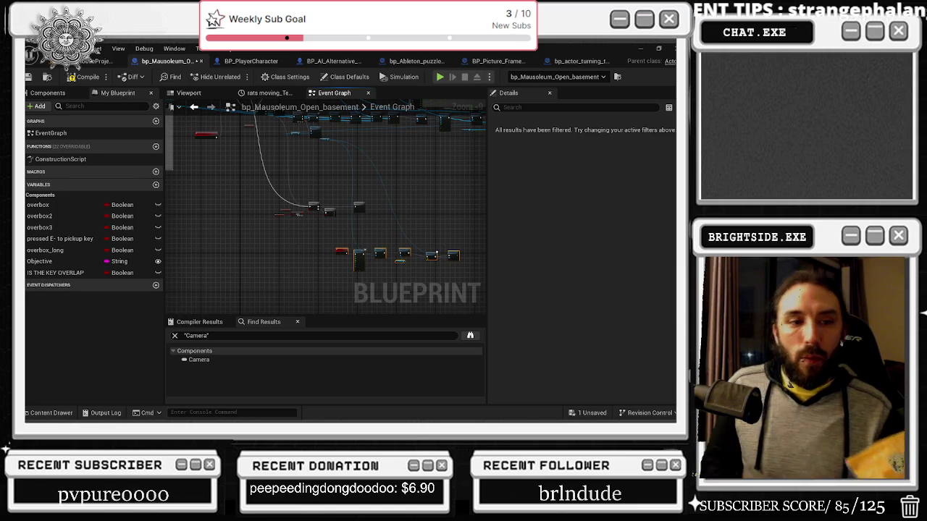
pyautogui.moveTo(432, 91); pyautogui.dragTo(391, 145)
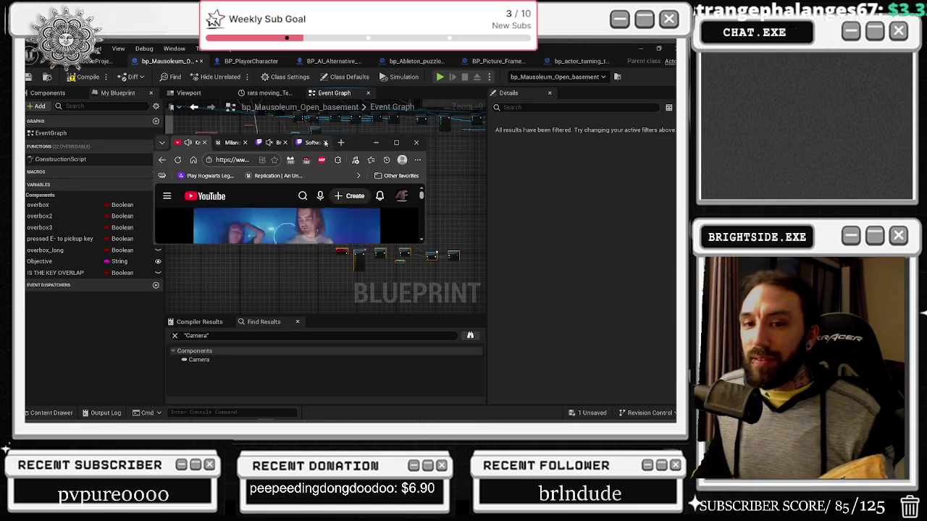
# Maximize the Know Good live set video, then return to the Unreal Engine editor.
pyautogui.click(395, 143)
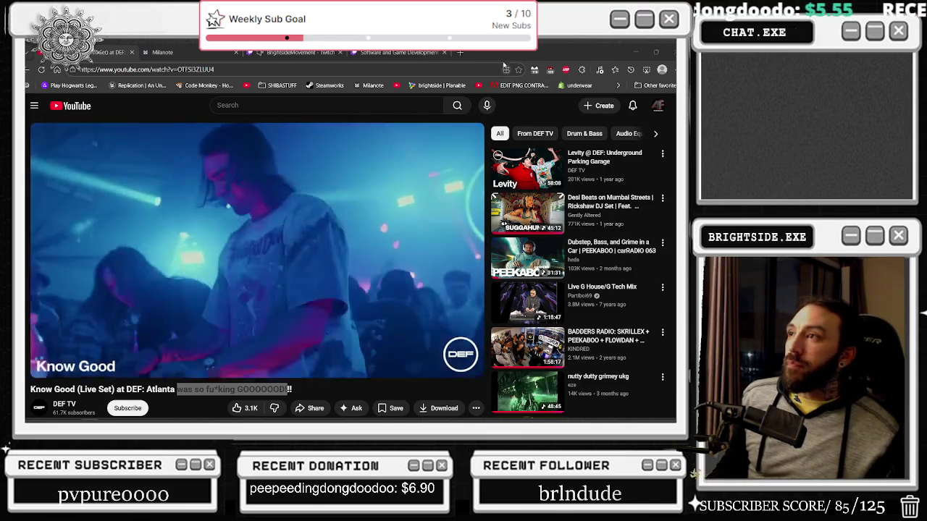
pyautogui.hotkey('alt', 'Tab')
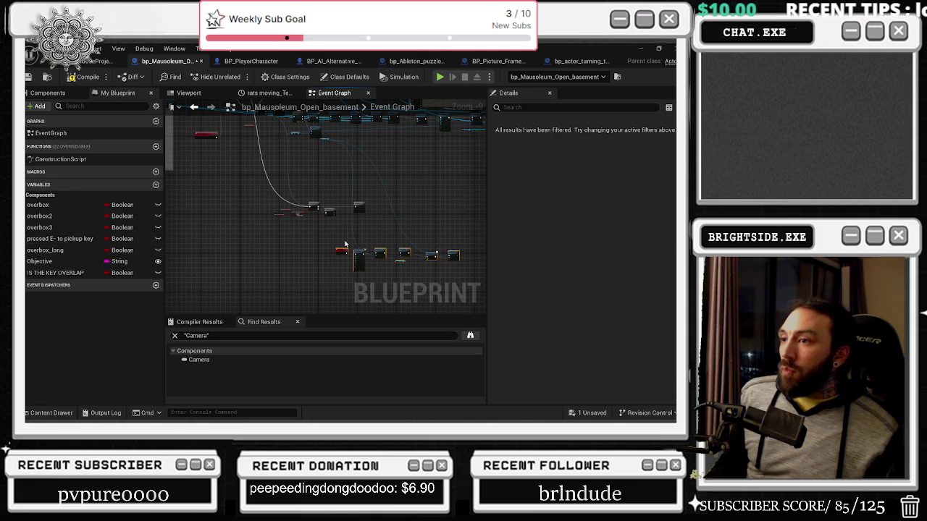
# Reposition the second Branch and call OVERBOX LONG from its True output.
pyautogui.scroll(3, 345, 247)
pyautogui.scroll(4, 345, 246)
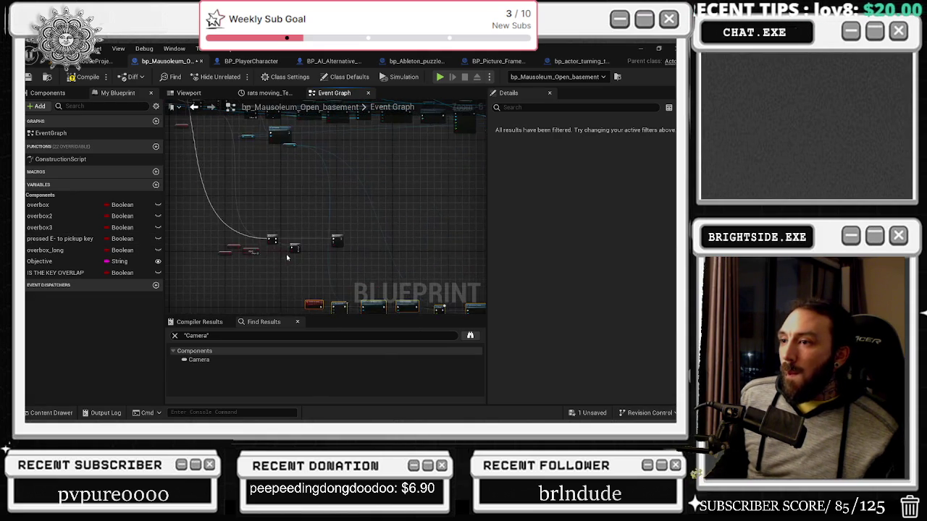
pyautogui.moveTo(323, 252)
pyautogui.mouseDown()
pyautogui.moveTo(383, 263)
pyautogui.moveTo(310, 241)
pyautogui.moveTo(459, 221)
pyautogui.moveTo(319, 240)
pyautogui.mouseUp()
pyautogui.scroll(-1, 326, 239)
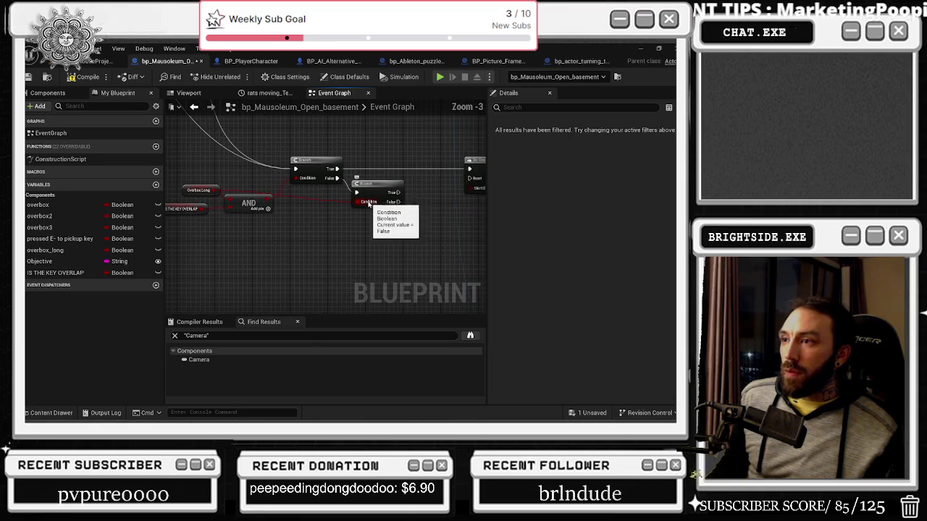
pyautogui.moveTo(376, 194)
pyautogui.mouseDown()
pyautogui.moveTo(384, 244)
pyautogui.moveTo(325, 179)
pyautogui.moveTo(440, 223)
pyautogui.moveTo(331, 197)
pyautogui.moveTo(366, 203)
pyautogui.moveTo(352, 207)
pyautogui.moveTo(304, 190)
pyautogui.moveTo(299, 179)
pyautogui.moveTo(315, 179)
pyautogui.mouseUp()
pyautogui.write('OVERBOX')
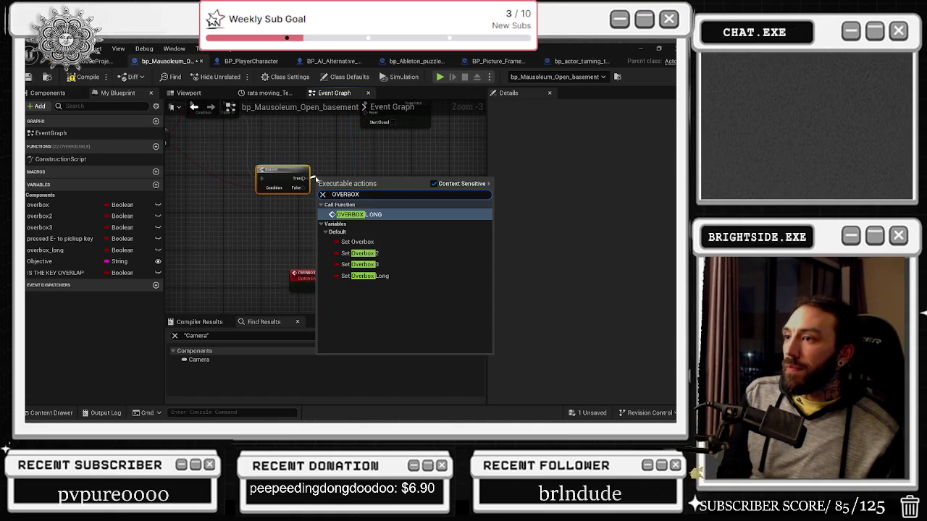
pyautogui.press('Return')
# Move the Do Once node left, next to the Branch and OVERBOX LONG call.
pyautogui.moveTo(320, 174)
pyautogui.mouseDown()
pyautogui.moveTo(343, 224)
pyautogui.moveTo(372, 235)
pyautogui.mouseUp()
pyautogui.keyDown('ctrl'); pyautogui.click(336, 216); pyautogui.keyUp('ctrl')
pyautogui.moveTo(455, 166)
pyautogui.mouseDown()
pyautogui.moveTo(378, 168)
pyautogui.moveTo(412, 170)
pyautogui.mouseUp()
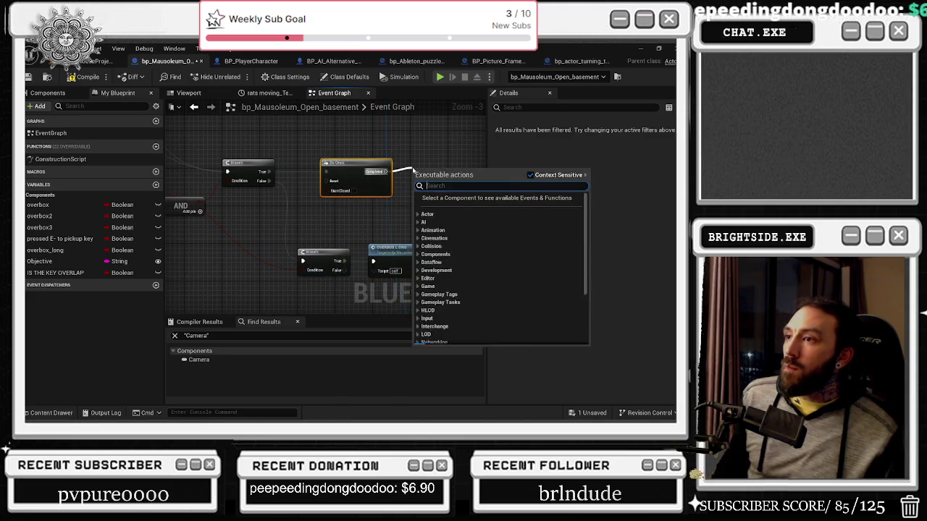
pyautogui.scroll(10, 576, 289)
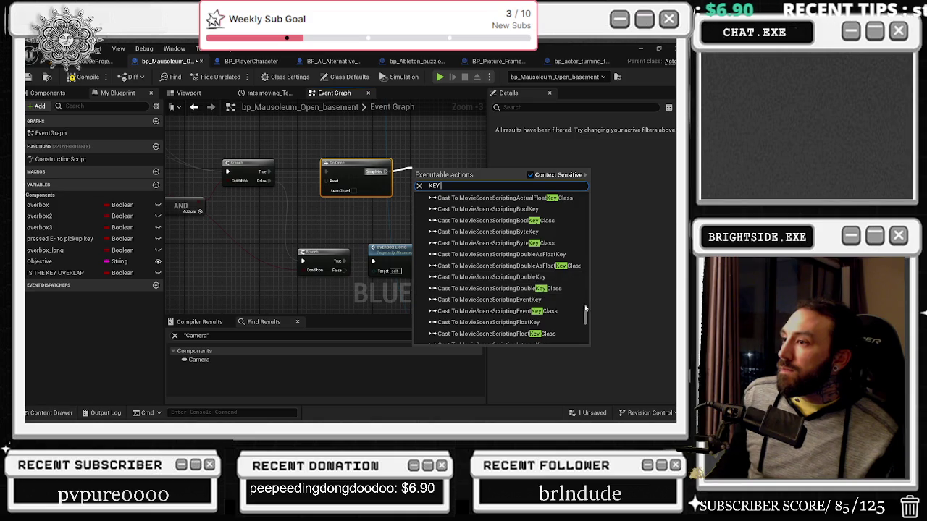
pyautogui.scroll(-10, 579, 304)
pyautogui.click(418, 157)
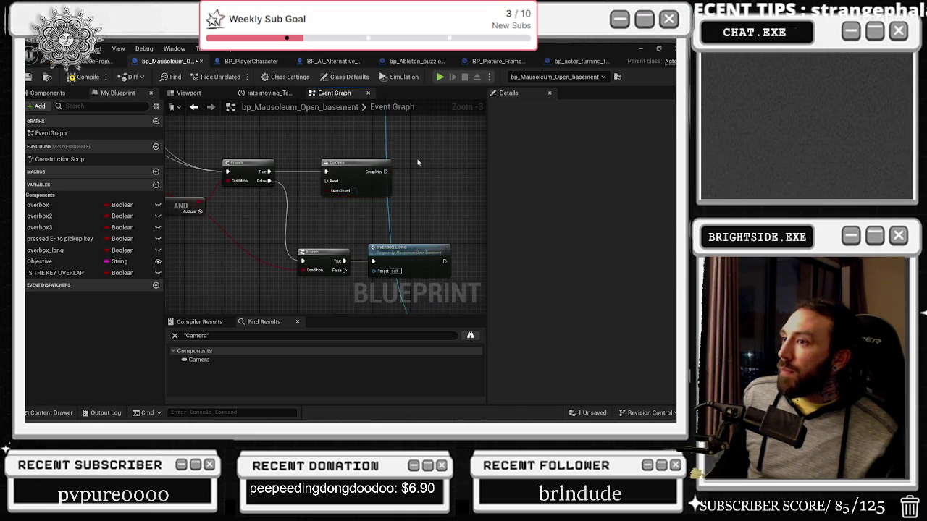
pyautogui.scroll(-3, 417, 158)
pyautogui.scroll(3, 206, 216)
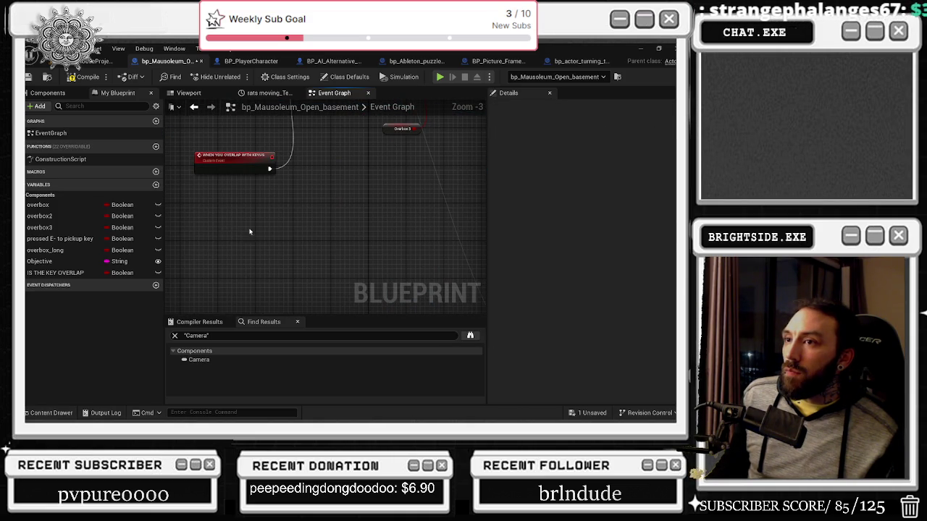
pyautogui.click(194, 107)
# Call the key-overlap event from Do Once's Completed and rename it WHEN YOU OVERLAP WITH KEYS.
pyautogui.moveTo(333, 227)
pyautogui.mouseDown()
pyautogui.moveTo(368, 234)
pyautogui.moveTo(360, 230)
pyautogui.mouseUp()
pyautogui.write('WHER')
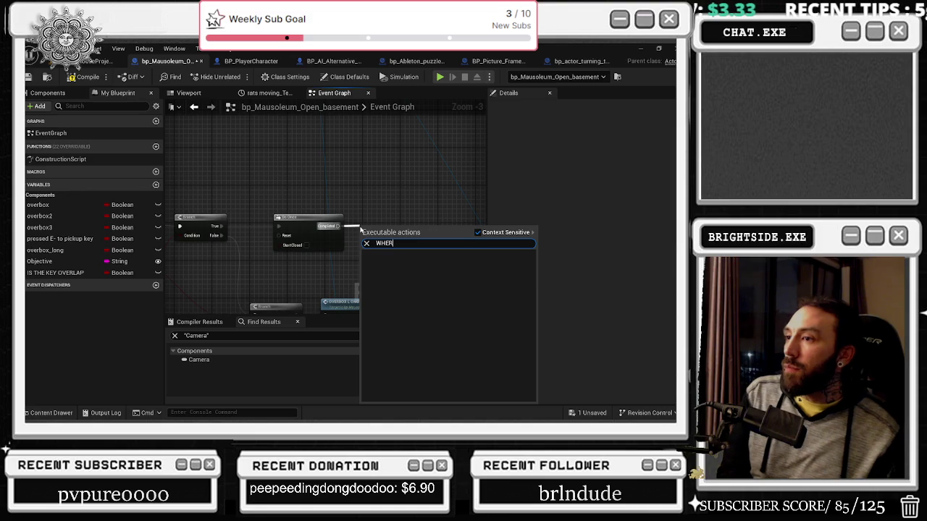
pyautogui.press('Return')
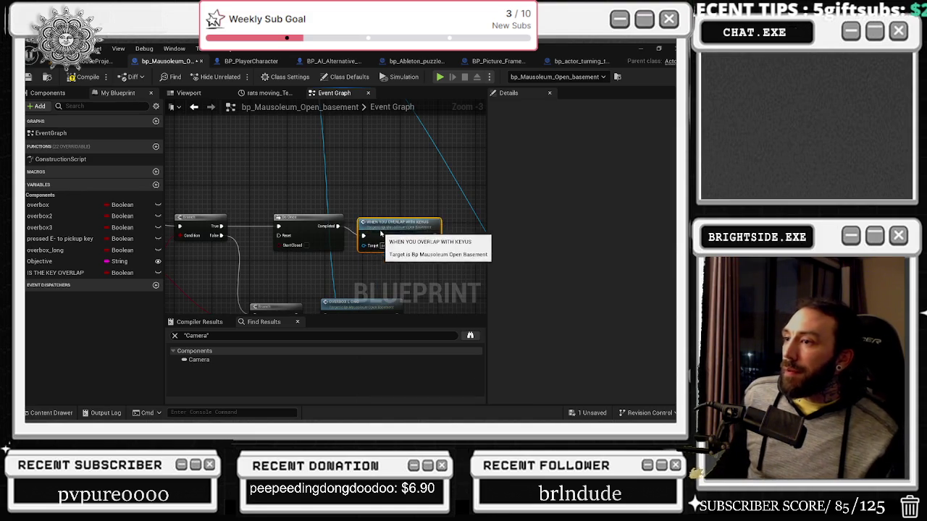
pyautogui.scroll(-4, 303, 190)
pyautogui.click(333, 197)
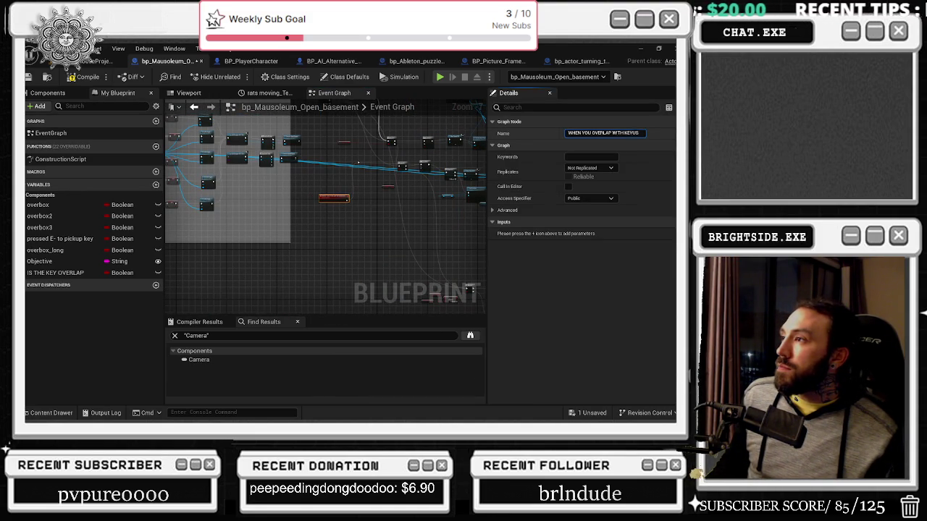
pyautogui.write('s')
pyautogui.click(357, 162)
pyautogui.scroll(4, 340, 216)
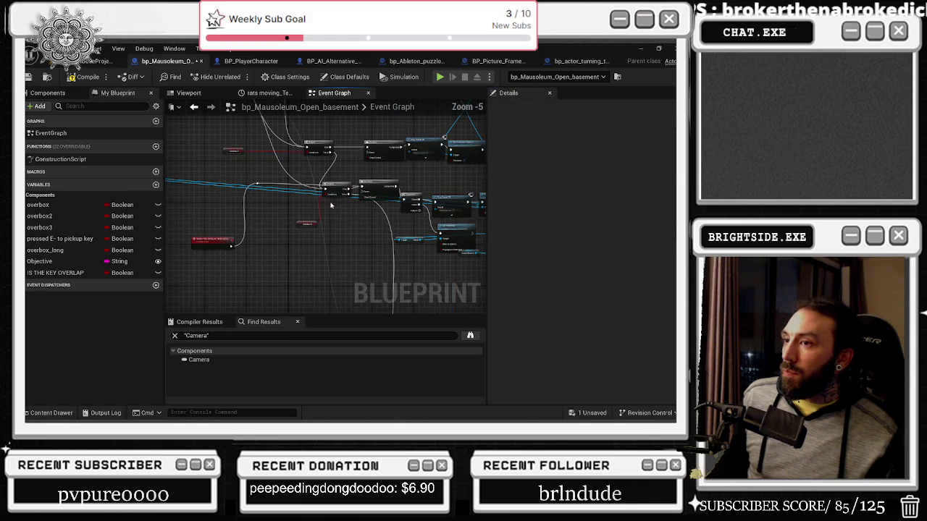
# Join the overbox3 and IS THE KEY OVERLAP getters with an AND Boolean node.
pyautogui.moveTo(275, 236); pyautogui.dragTo(210, 217)
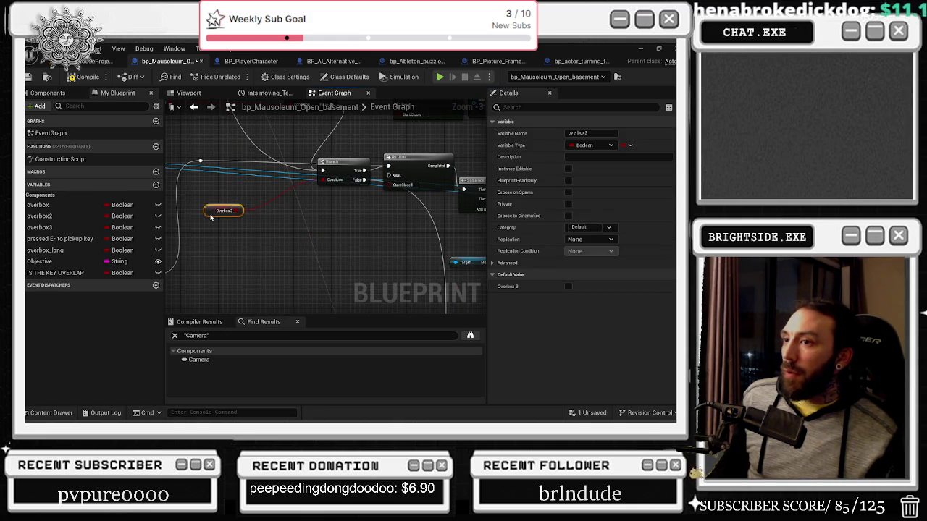
pyautogui.moveTo(79, 272)
pyautogui.mouseDown()
pyautogui.moveTo(289, 266)
pyautogui.moveTo(201, 230)
pyautogui.moveTo(251, 222)
pyautogui.mouseUp()
pyautogui.write('AND BO')
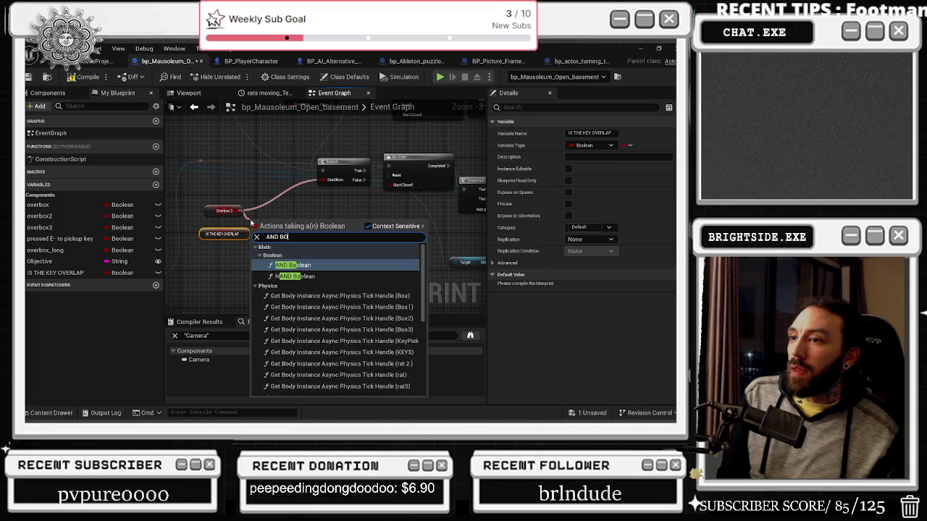
pyautogui.press('Return')
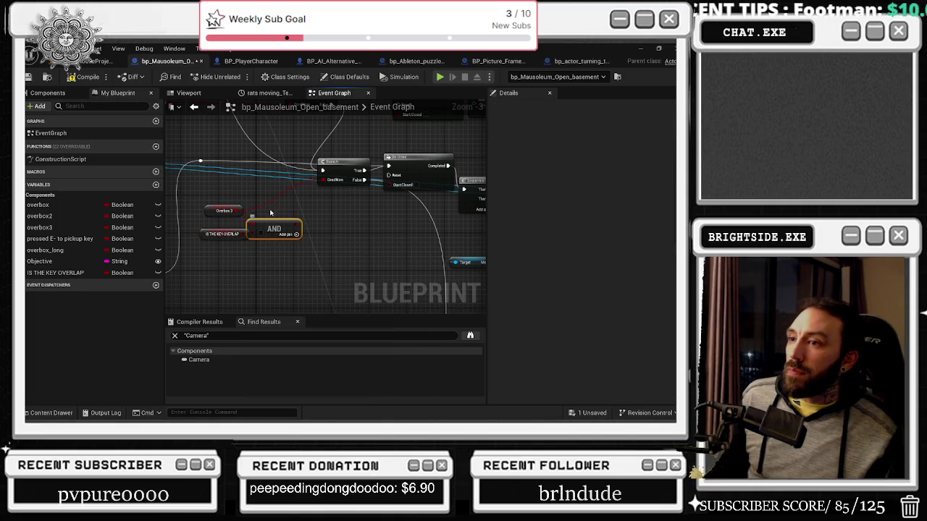
pyautogui.moveTo(279, 227)
pyautogui.mouseDown()
pyautogui.moveTo(285, 217)
pyautogui.moveTo(254, 223)
pyautogui.mouseUp()
# Delete a stray Do N node, restore the Delay, and pull its wire out for a new Branch.
pyautogui.moveTo(318, 233)
pyautogui.mouseDown()
pyautogui.moveTo(384, 210)
pyautogui.moveTo(306, 195)
pyautogui.moveTo(272, 200)
pyautogui.mouseUp()
pyautogui.click(272, 201)
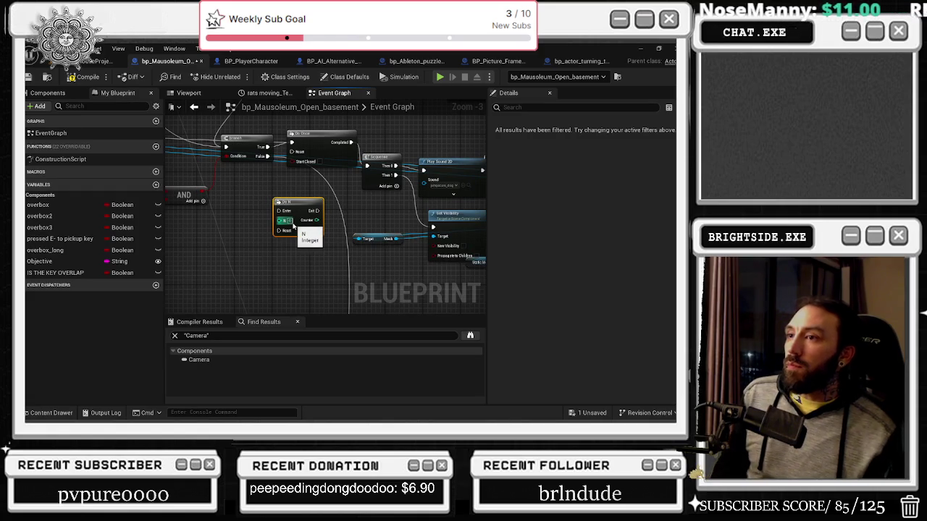
pyautogui.press('Delete')
pyautogui.moveTo(294, 243); pyautogui.dragTo(279, 228)
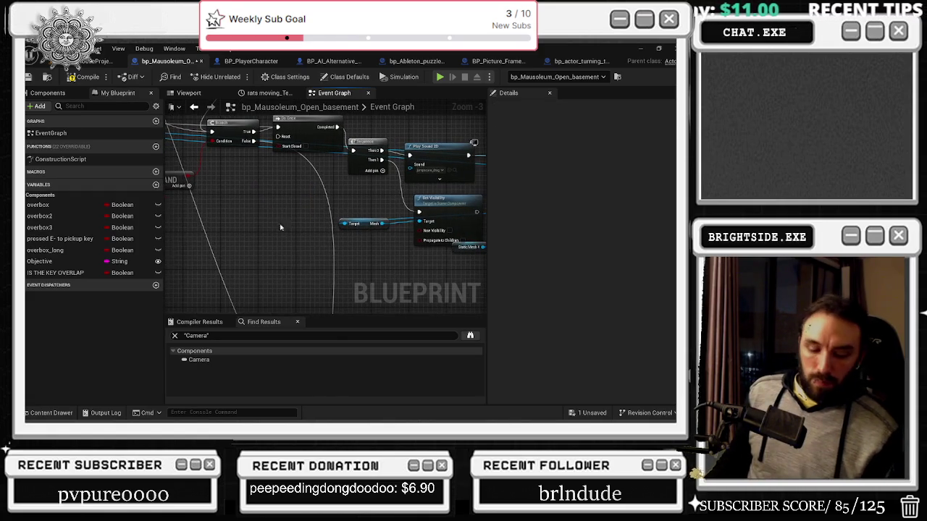
pyautogui.hotkey('ctrl', 'z')
pyautogui.moveTo(253, 144)
pyautogui.mouseDown()
pyautogui.moveTo(304, 239)
pyautogui.moveTo(340, 279)
pyautogui.moveTo(387, 288)
pyautogui.moveTo(277, 250)
pyautogui.mouseUp()
pyautogui.write('DO')
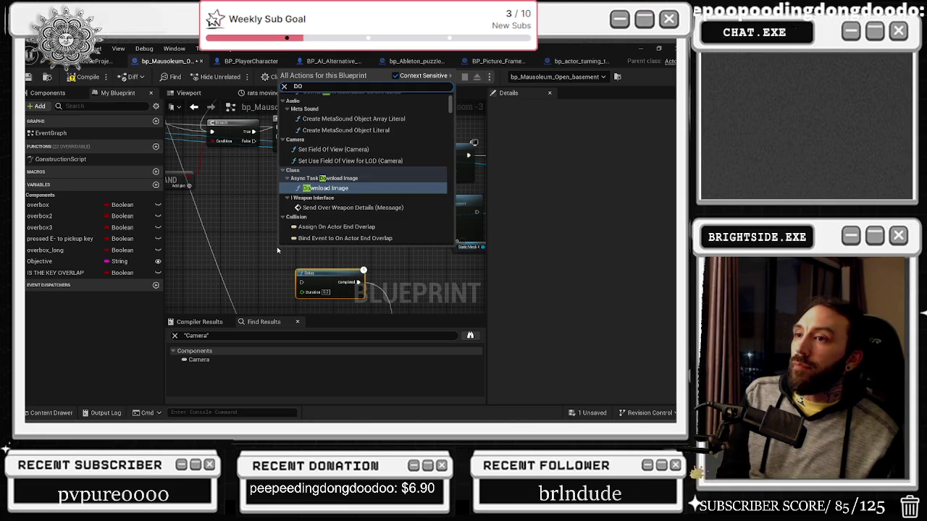
pyautogui.write(' ON')
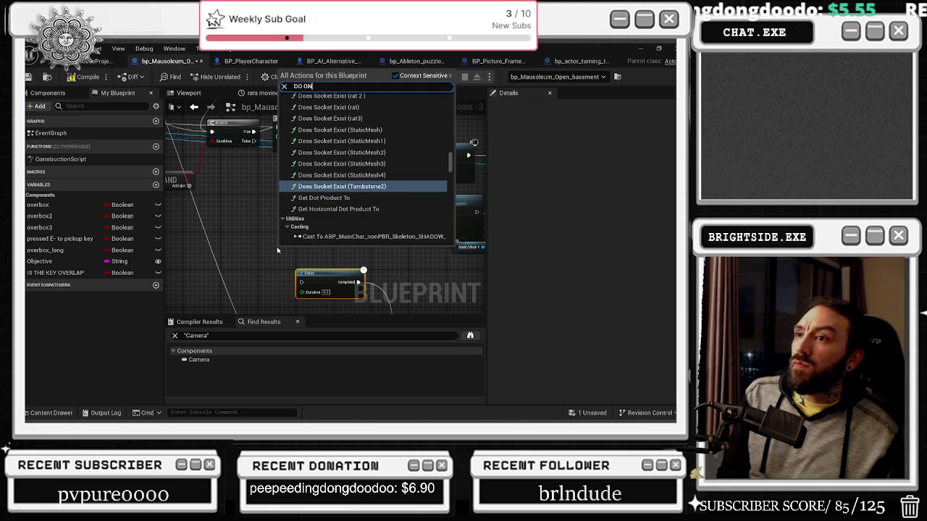
pyautogui.press('BackSpace')
pyautogui.press('BackSpace')
pyautogui.press('BackSpace')
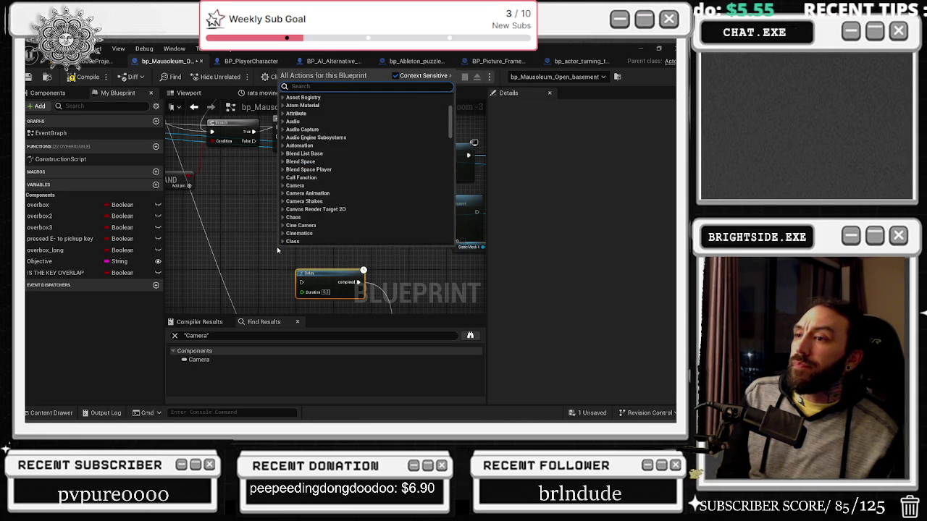
pyautogui.click(277, 250)
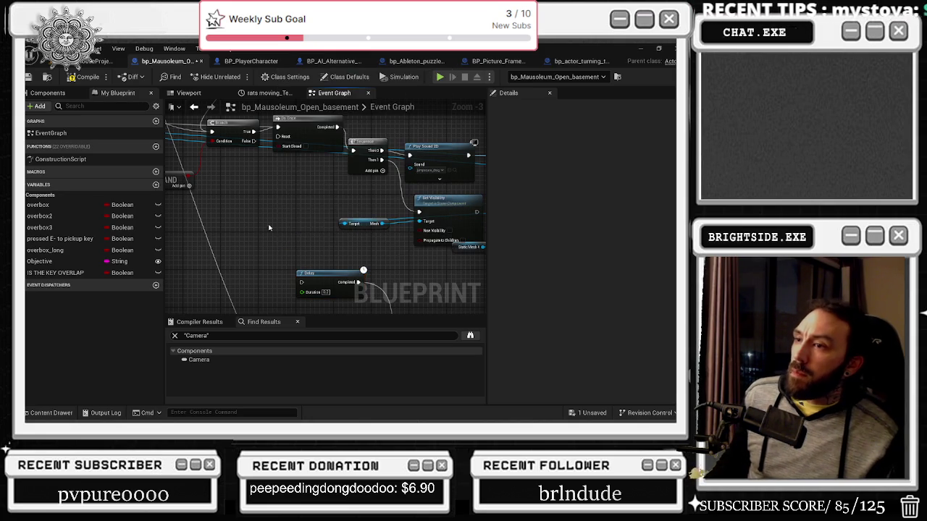
# Place the new Branch and plug the AND result into its Condition pin.
pyautogui.click(270, 227)
pyautogui.moveTo(255, 145)
pyautogui.mouseDown()
pyautogui.moveTo(231, 173)
pyautogui.moveTo(172, 192)
pyautogui.moveTo(268, 194)
pyautogui.moveTo(359, 248)
pyautogui.mouseUp()
pyautogui.moveTo(371, 293); pyautogui.dragTo(223, 255)
pyautogui.scroll(-1, 226, 248)
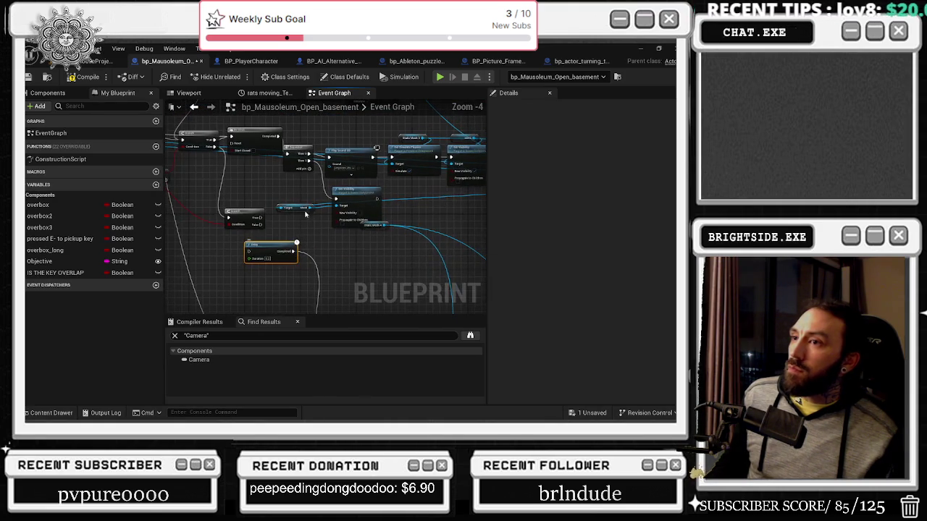
pyautogui.scroll(-1, 265, 186)
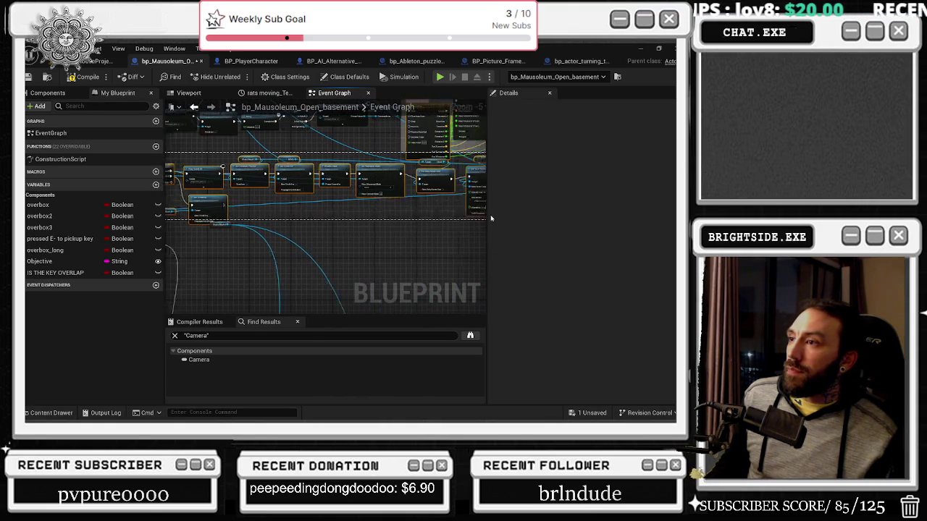
pyautogui.scroll(1, 279, 168)
# Tidy the nodes: raise the Sequence, group Set Simulate Physics and Set Visibility, nudge the upper Branch.
pyautogui.moveTo(464, 155); pyautogui.dragTo(239, 247)
pyautogui.scroll(1, 293, 216)
pyautogui.click(251, 180)
pyautogui.moveTo(251, 179); pyautogui.dragTo(262, 156)
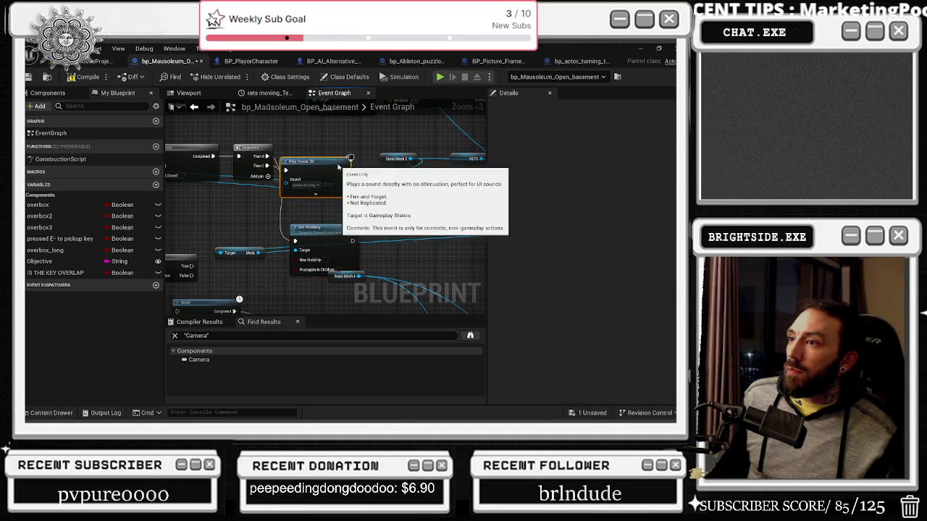
pyautogui.moveTo(330, 143)
pyautogui.mouseDown()
pyautogui.moveTo(466, 210)
pyautogui.moveTo(435, 178)
pyautogui.moveTo(436, 164)
pyautogui.moveTo(322, 217)
pyautogui.mouseUp()
pyautogui.scroll(-3, 436, 163)
pyautogui.scroll(3, 417, 164)
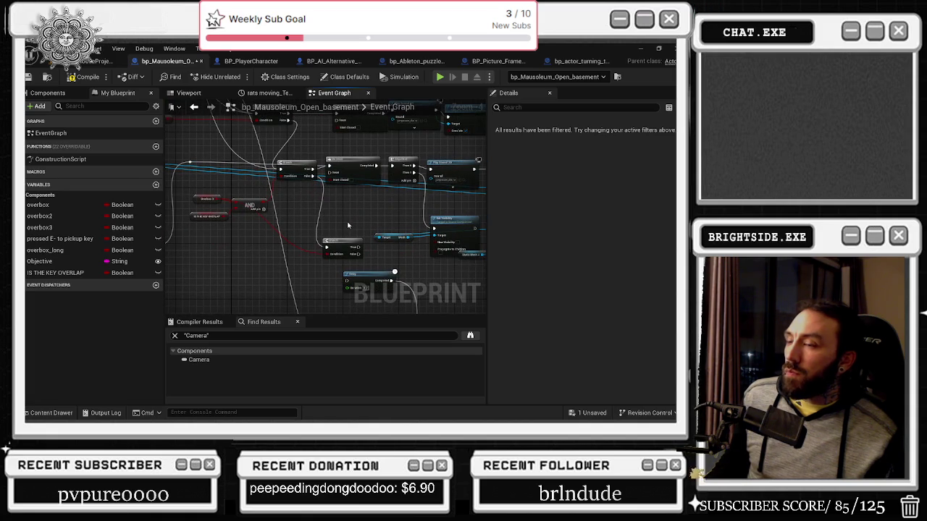
pyautogui.moveTo(288, 160); pyautogui.dragTo(286, 158)
pyautogui.click(286, 158)
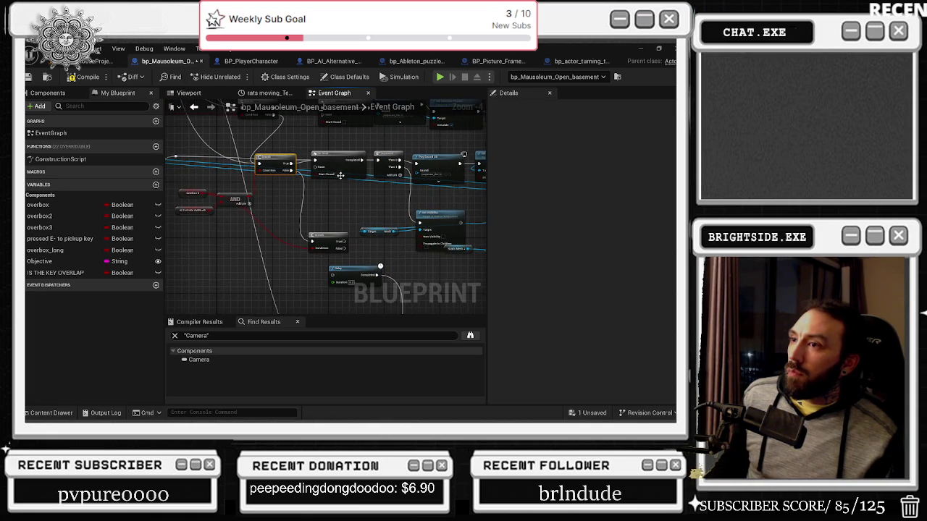
# Review the AND logic and move the Delay node lower in the graph.
pyautogui.moveTo(325, 219)
pyautogui.mouseDown()
pyautogui.moveTo(340, 230)
pyautogui.moveTo(392, 229)
pyautogui.mouseUp()
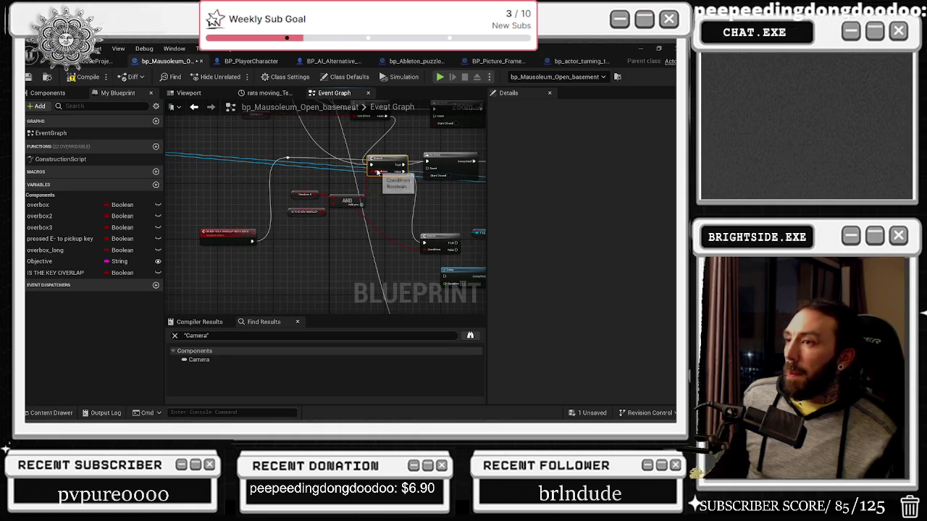
pyautogui.moveTo(399, 198); pyautogui.dragTo(336, 223)
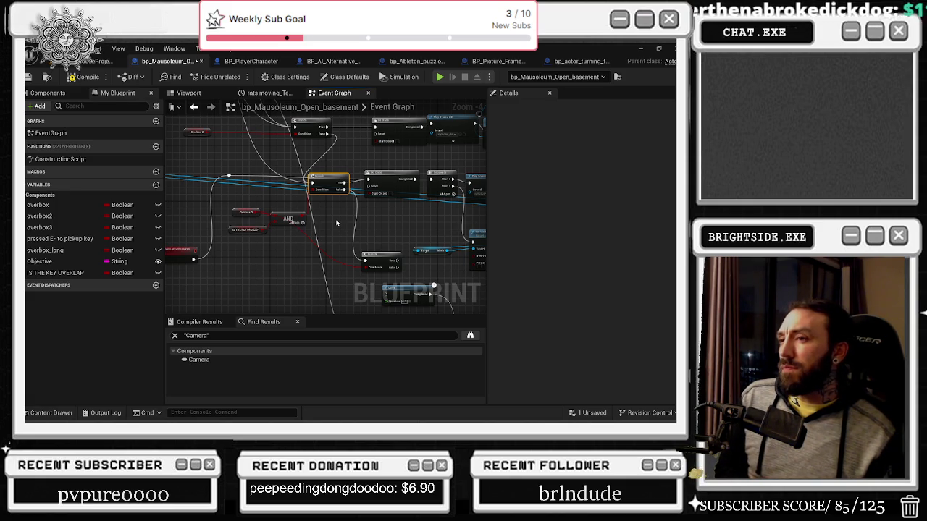
pyautogui.moveTo(336, 223)
pyautogui.mouseDown()
pyautogui.moveTo(345, 238)
pyautogui.moveTo(310, 201)
pyautogui.moveTo(338, 192)
pyautogui.moveTo(297, 266)
pyautogui.mouseUp()
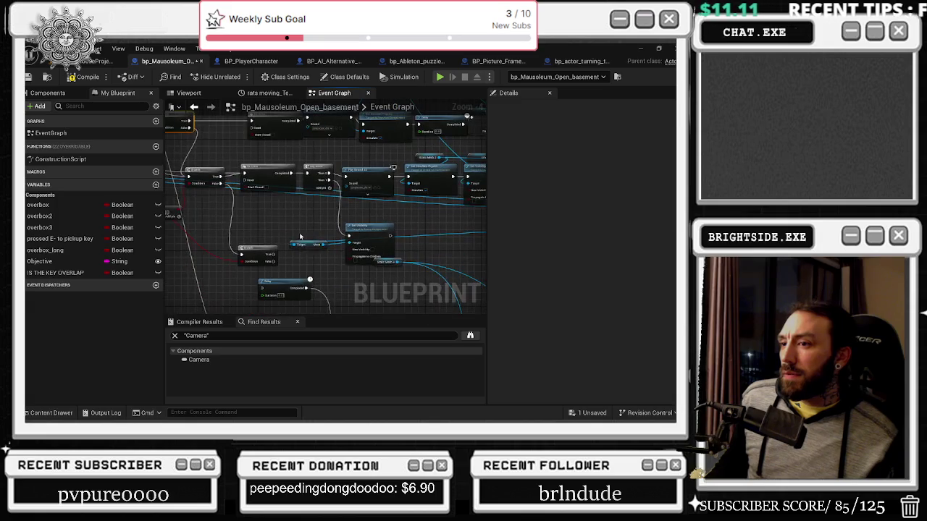
pyautogui.scroll(1, 295, 269)
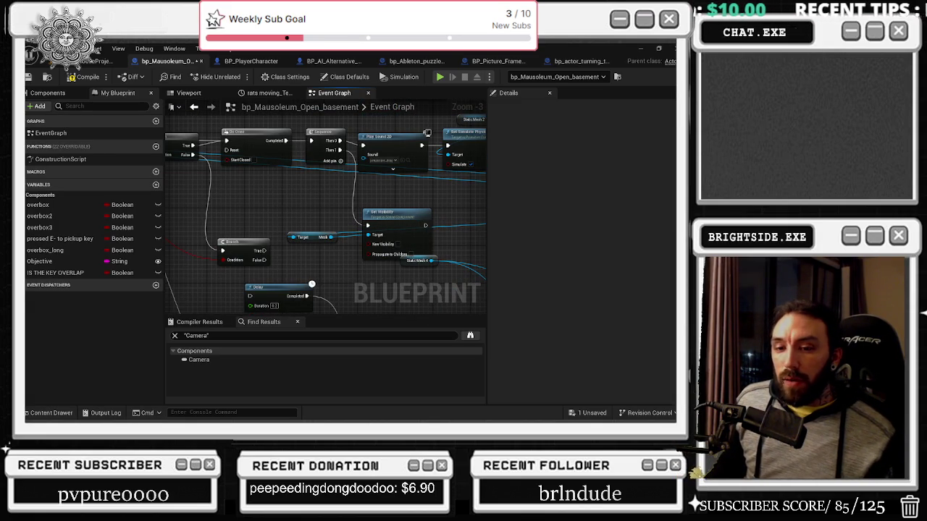
pyautogui.scroll(-2, 391, 267)
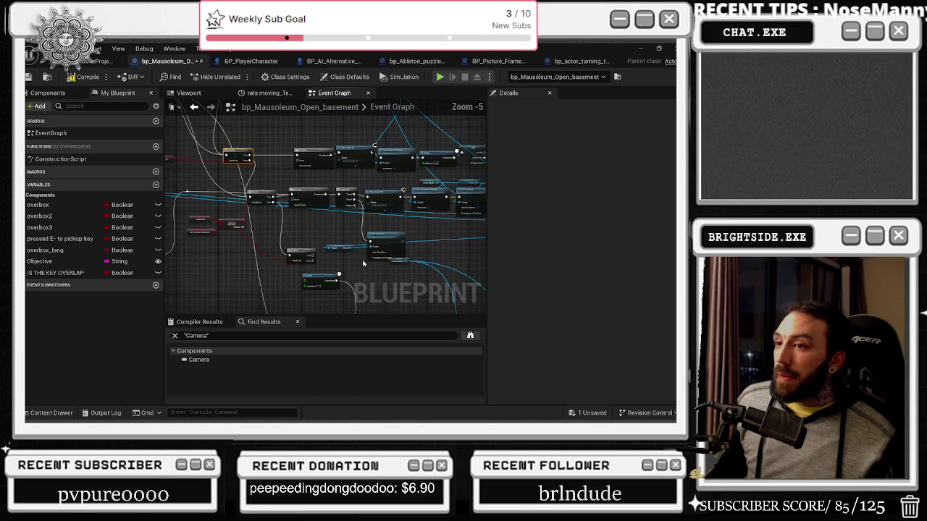
pyautogui.moveTo(254, 267)
pyautogui.mouseDown()
pyautogui.moveTo(285, 263)
pyautogui.moveTo(291, 217)
pyautogui.mouseUp()
pyautogui.scroll(-1, 295, 180)
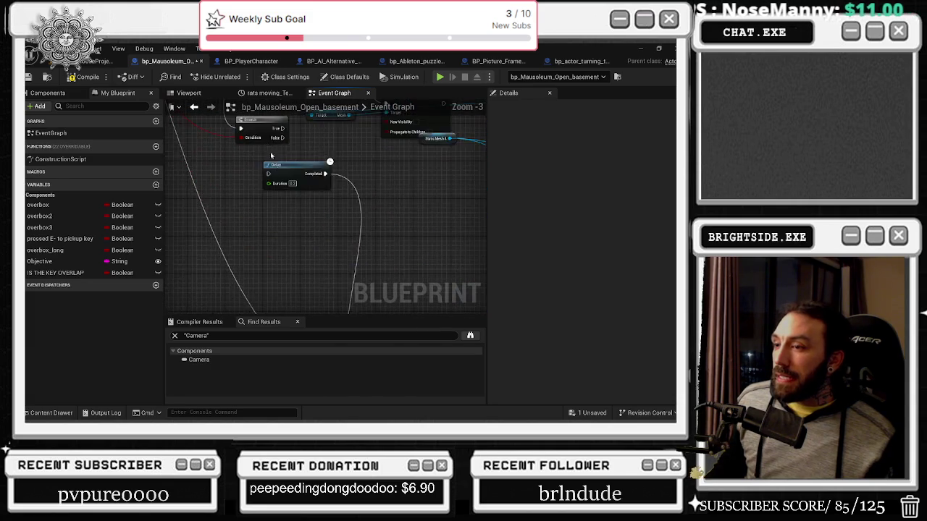
pyautogui.moveTo(288, 177); pyautogui.dragTo(306, 228)
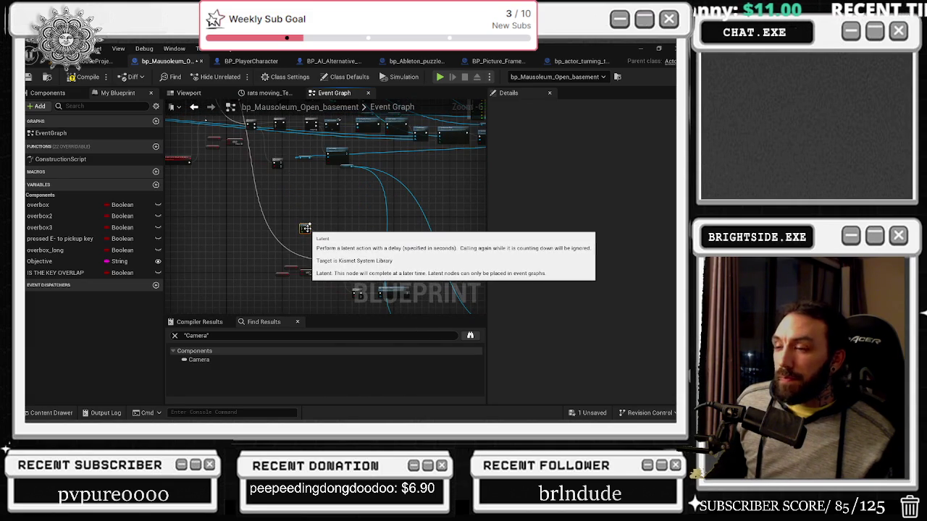